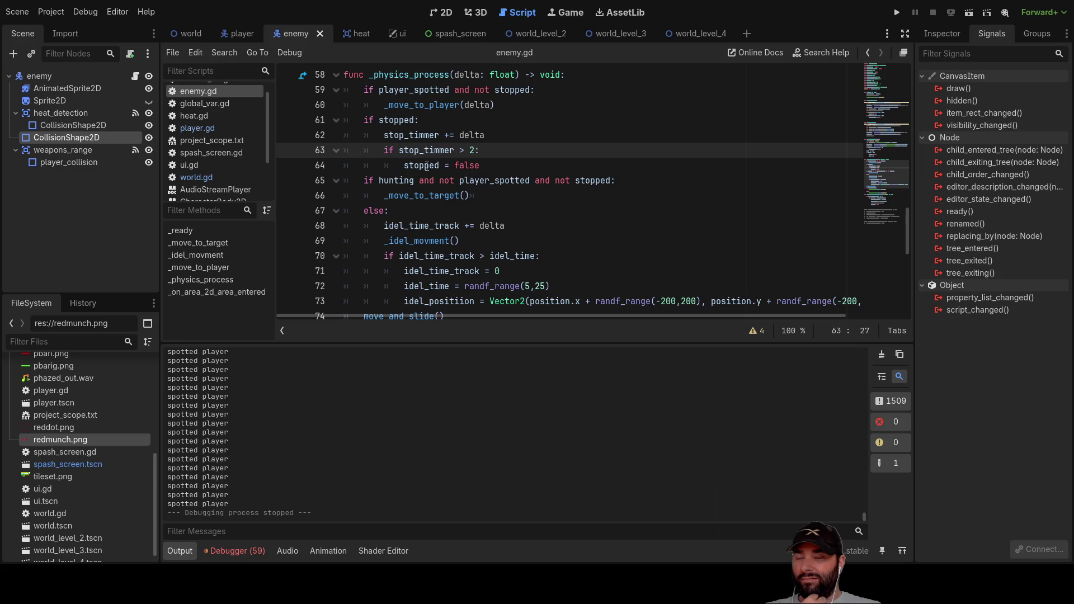
In enemy.gd, add 'stop_timmer = 0' on a new line after 'stopped = false' using autocomplete
double_click(427, 166)
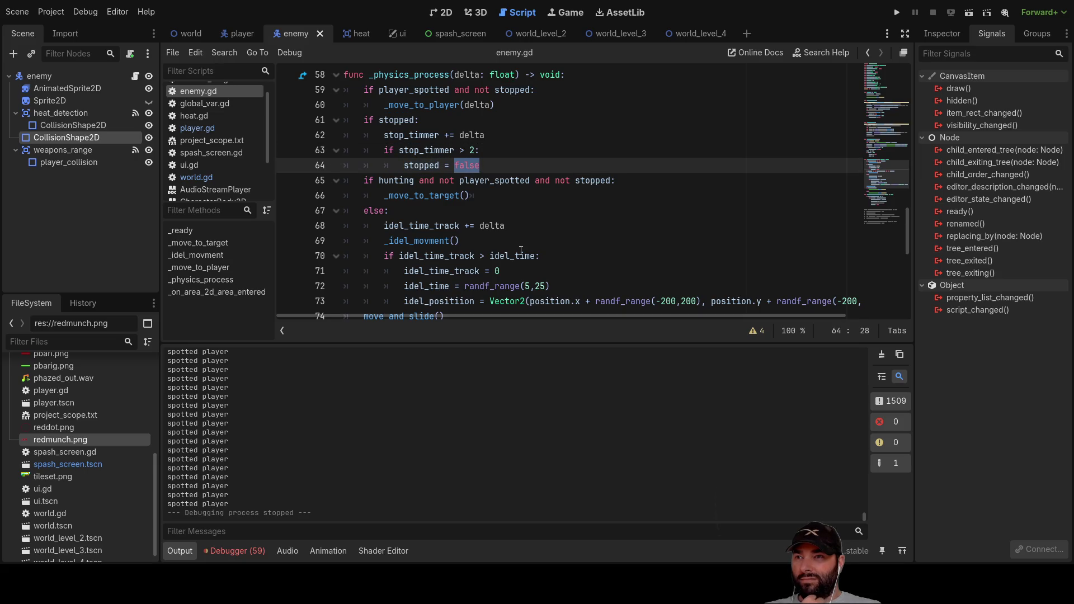
click(421, 151)
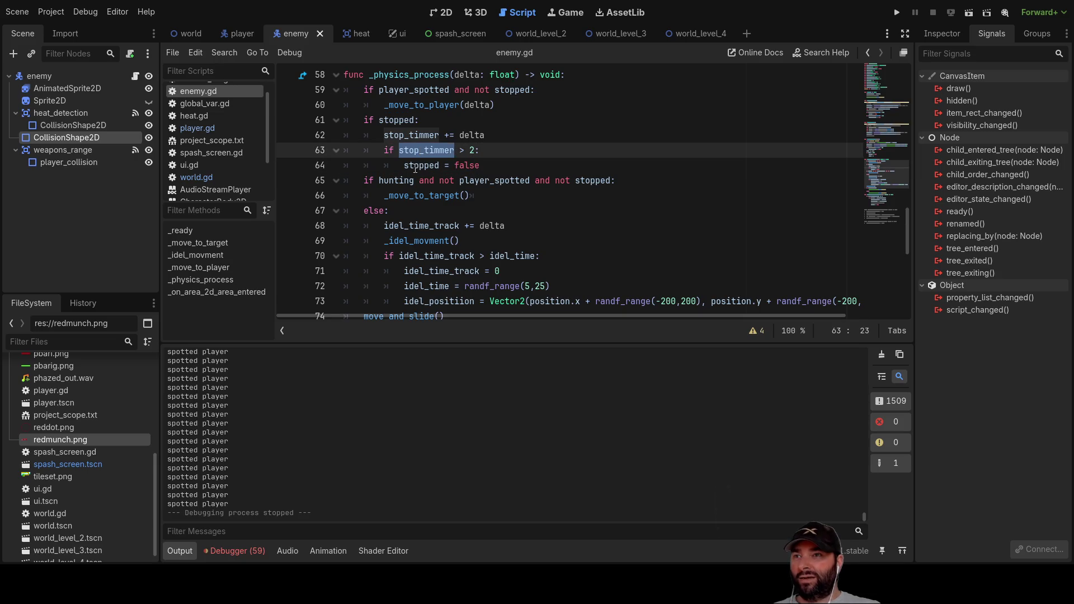
click(495, 168)
key(Return)
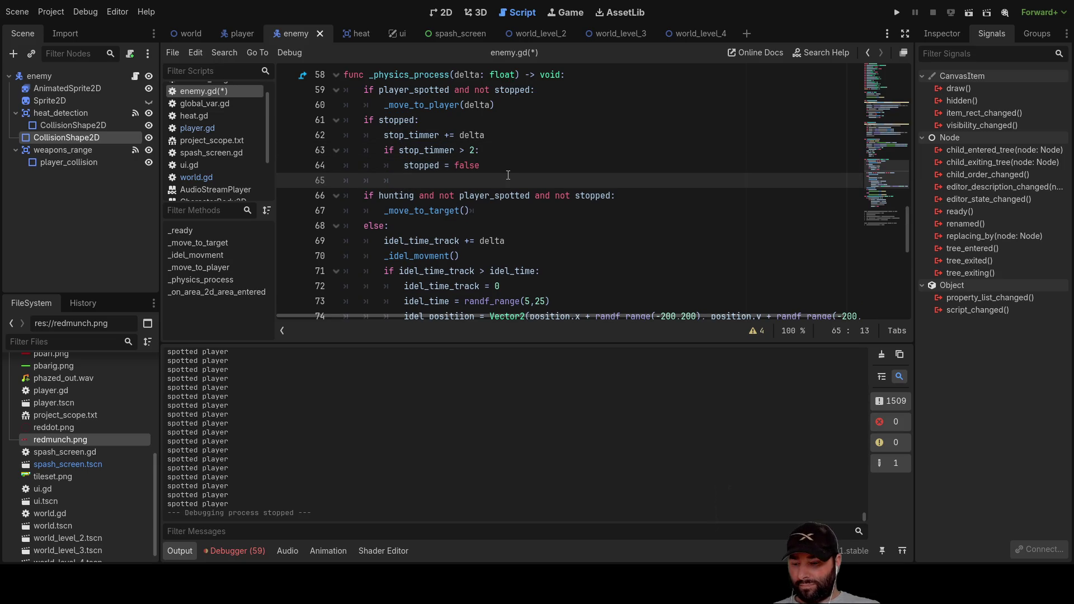
text(stop)
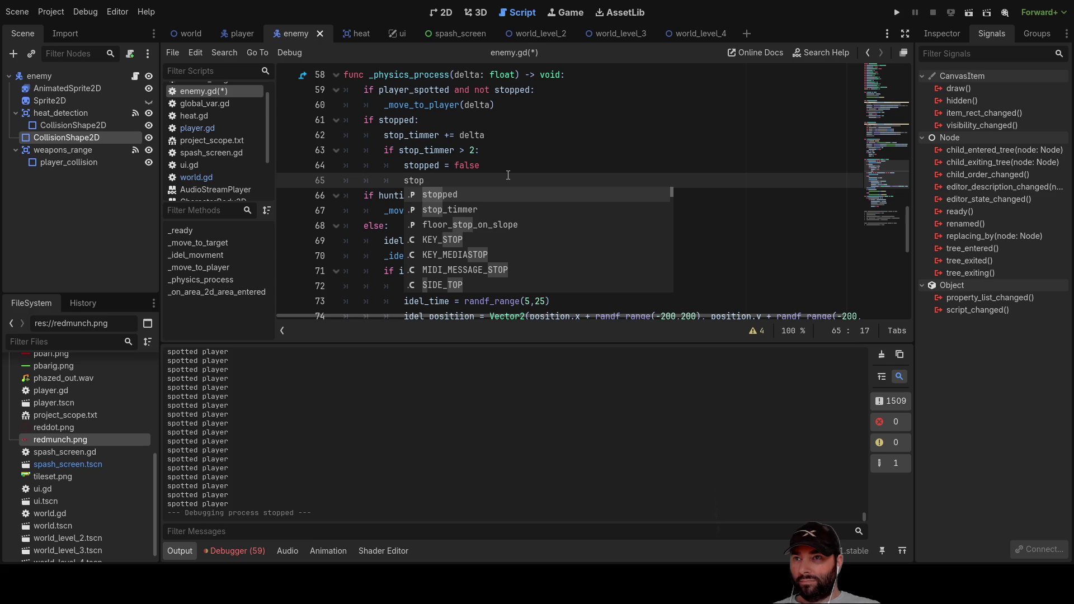
key(Down)
key(Return)
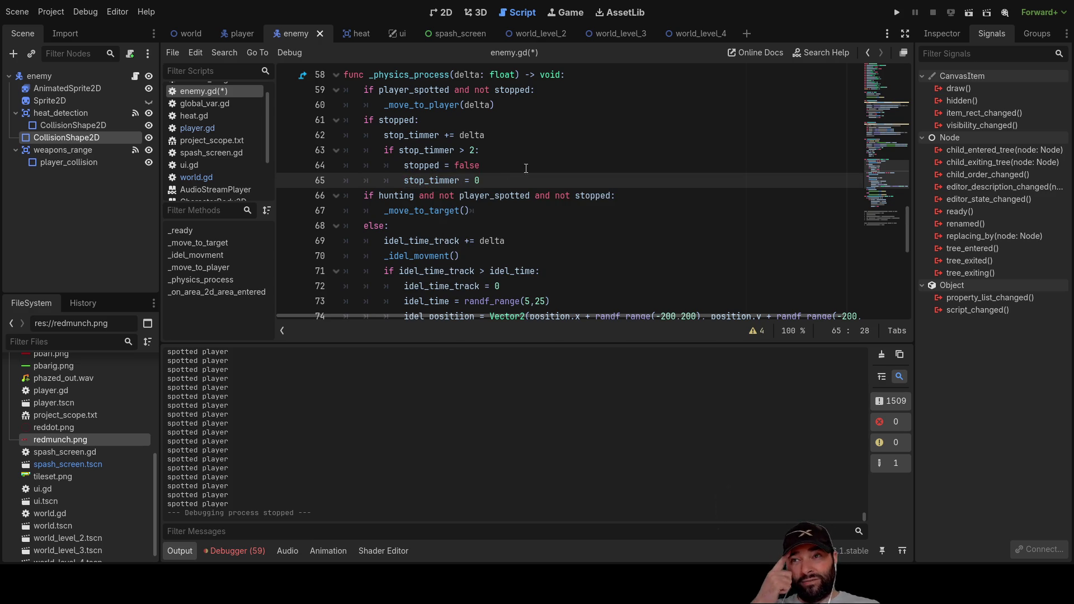
Run the project, start level 4, and steer the player right, down and up the corridor
click(897, 12)
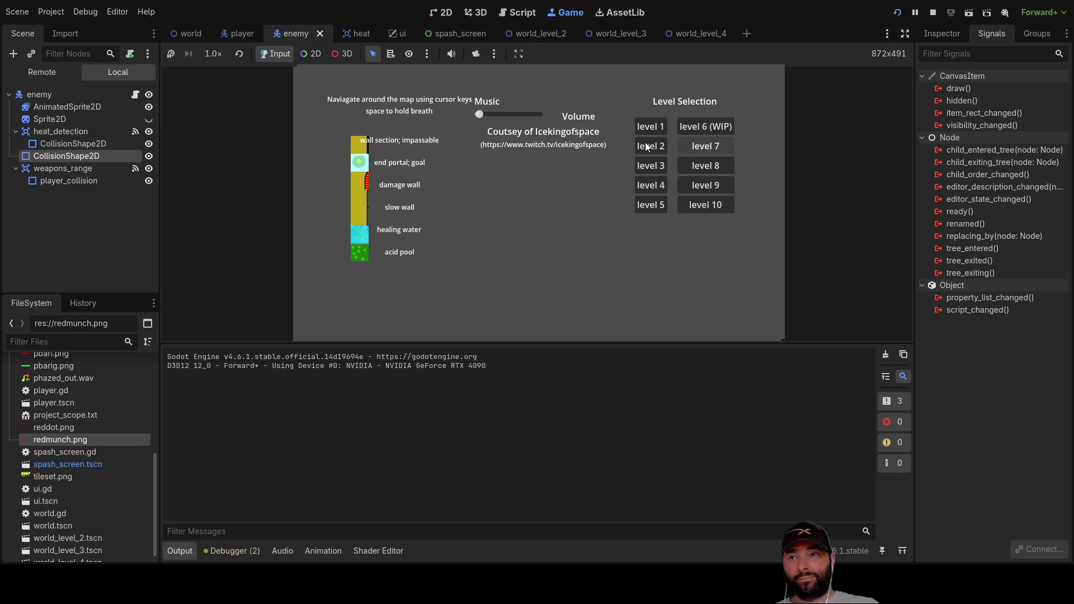
click(650, 185)
key(Right)
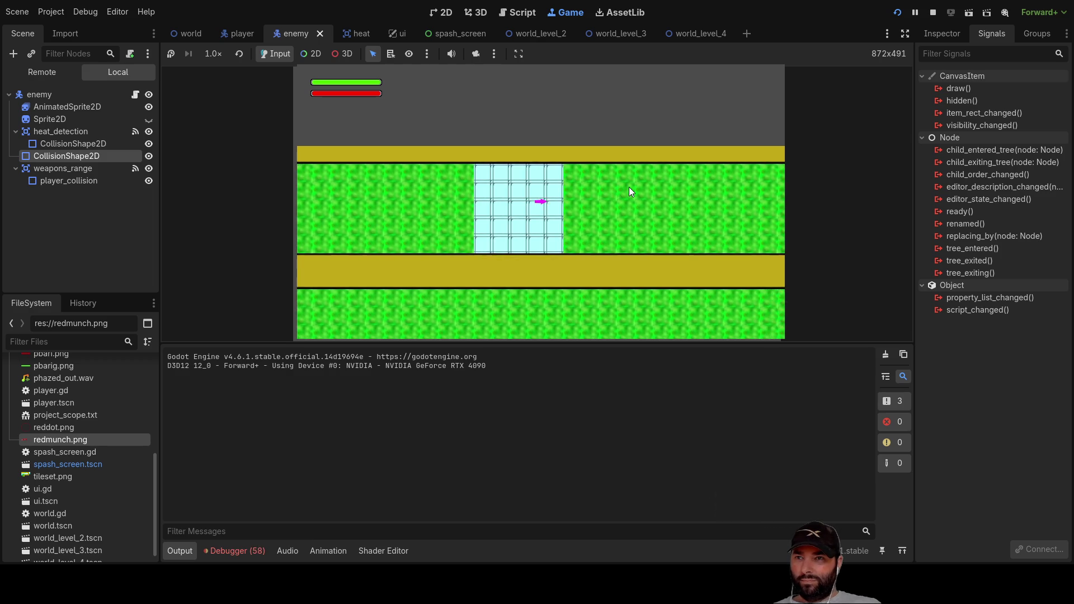
key(Down)
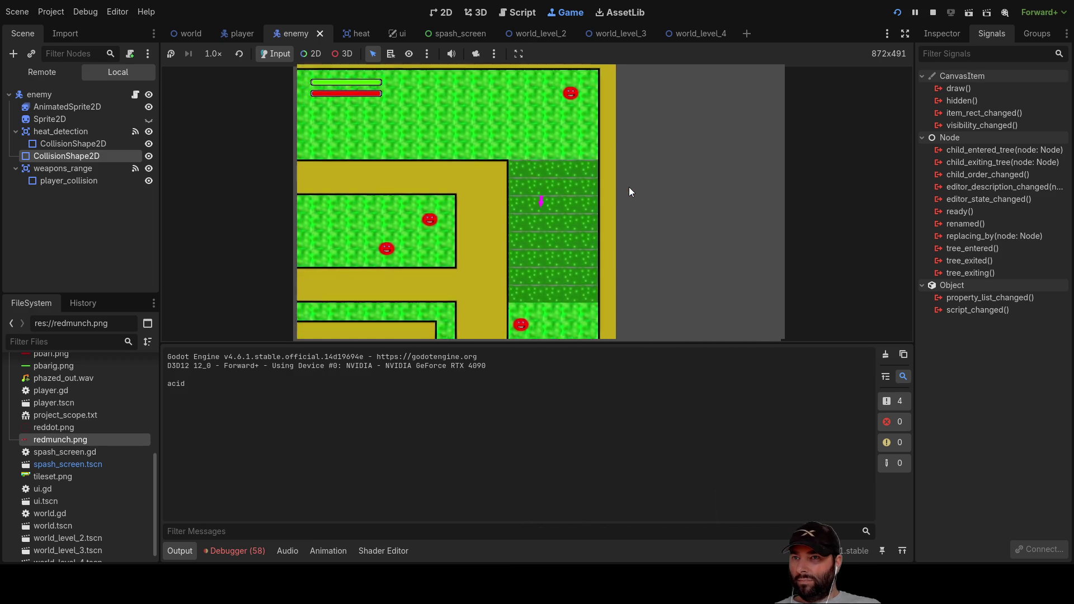
key(Left)
key(Up)
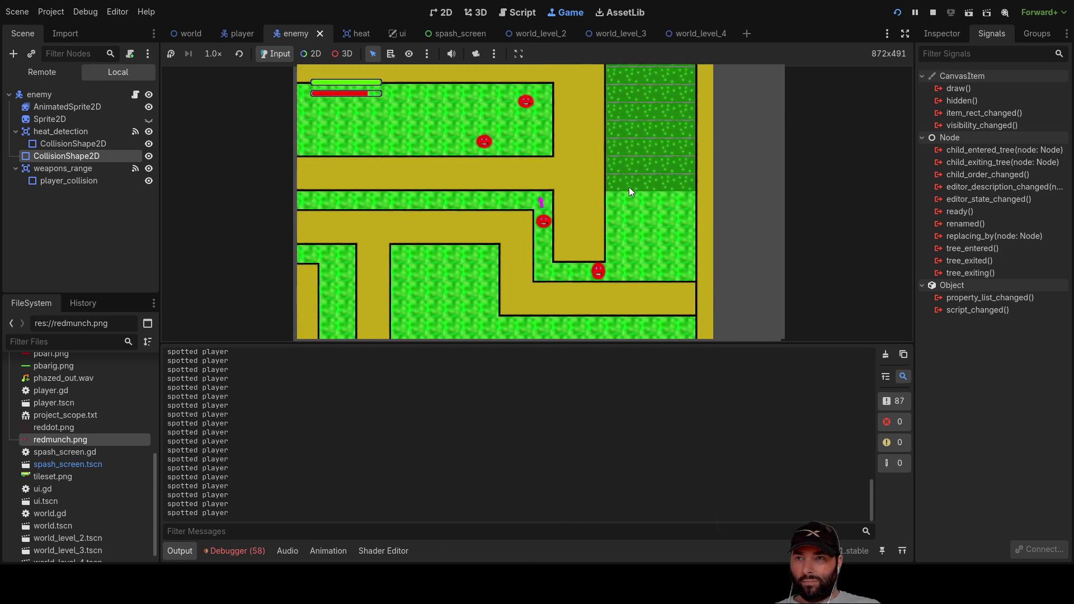
Steer the player left toward the acid area, then up and down through the maze
key(Left)
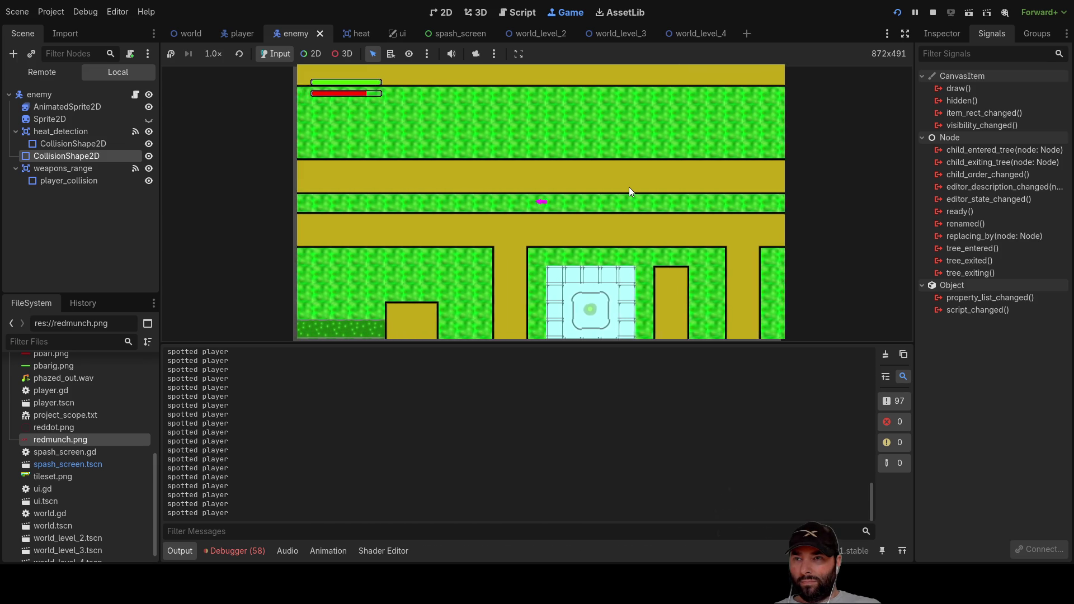
key(Down)
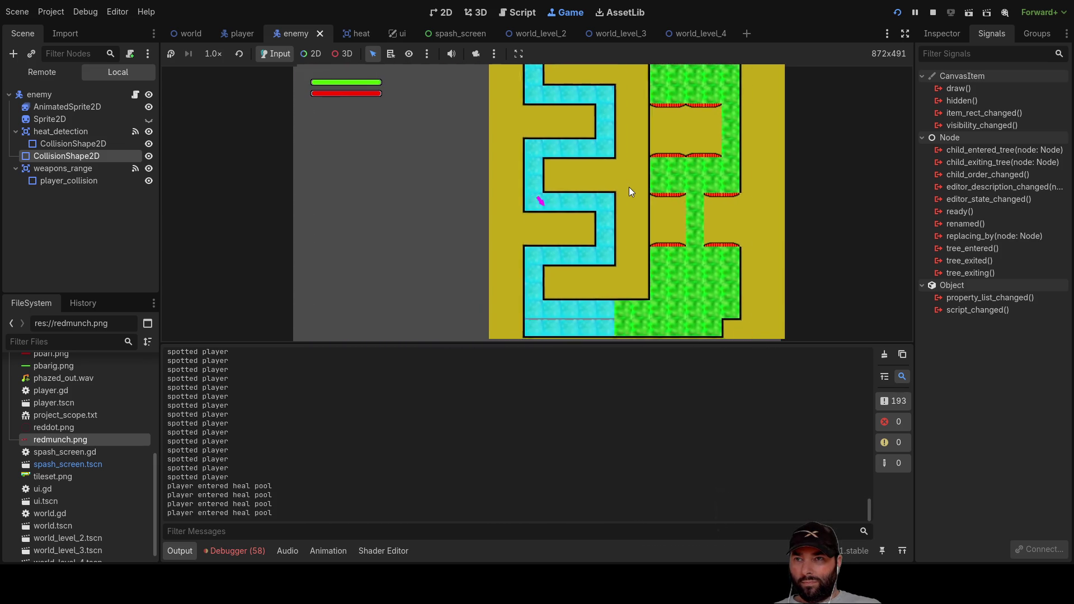
key(Right)
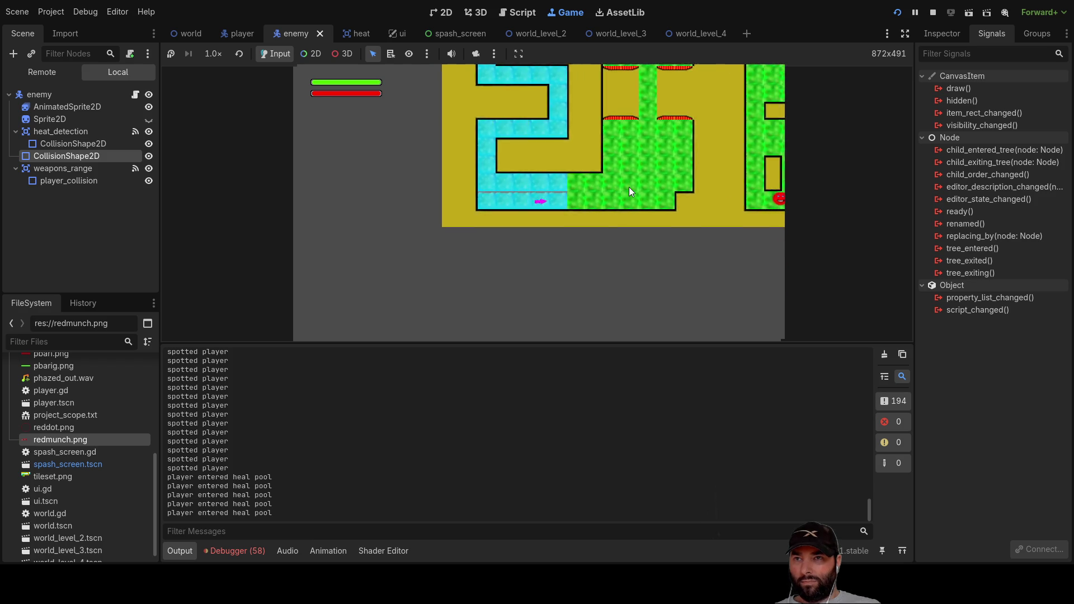
key(Up)
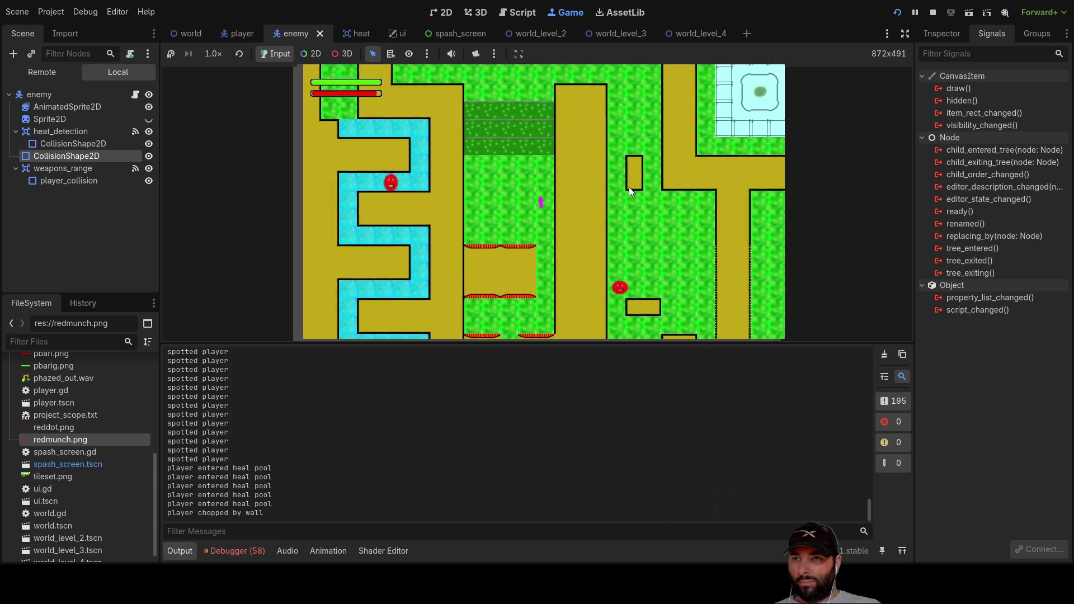
key(Right)
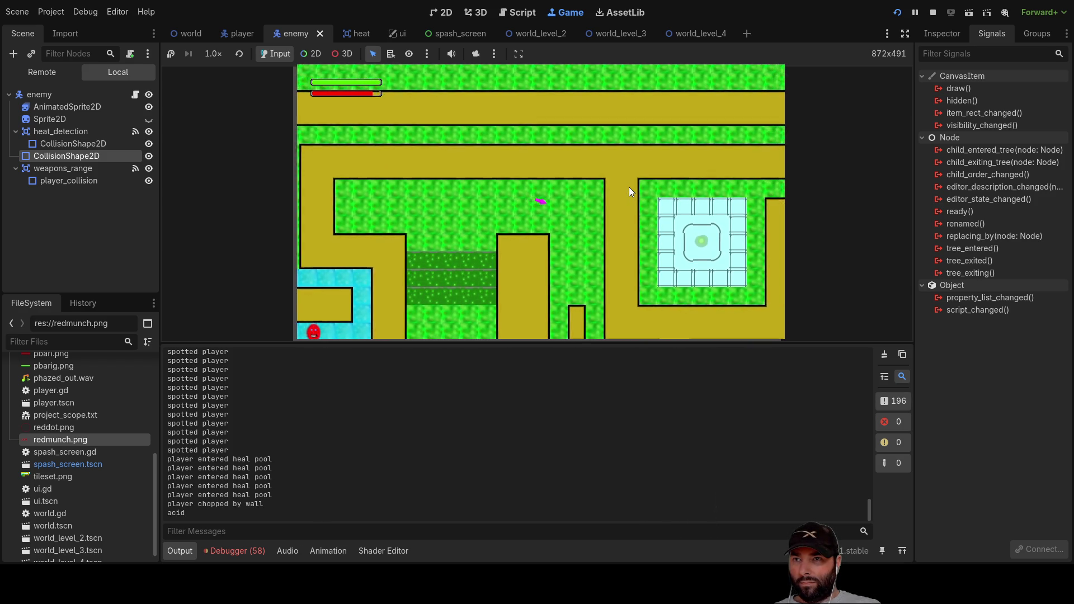
key(Down)
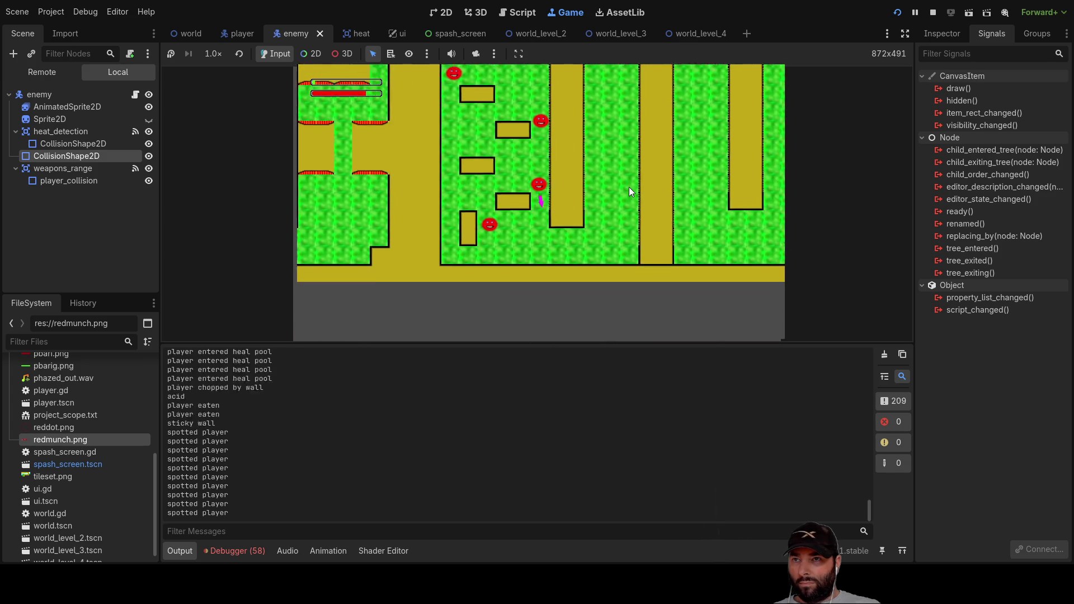
key(Up)
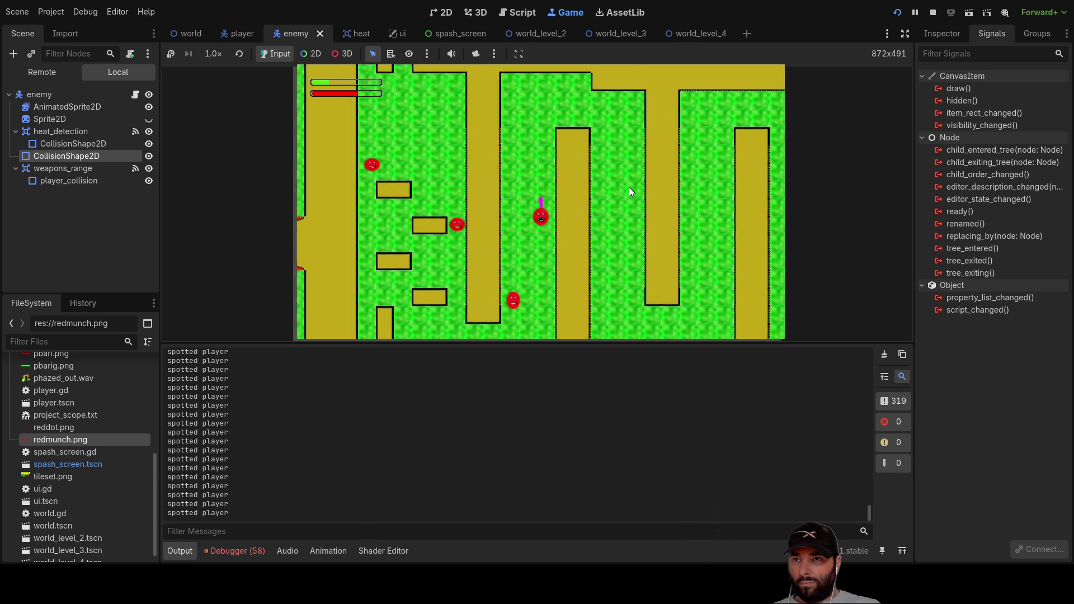
key(Down)
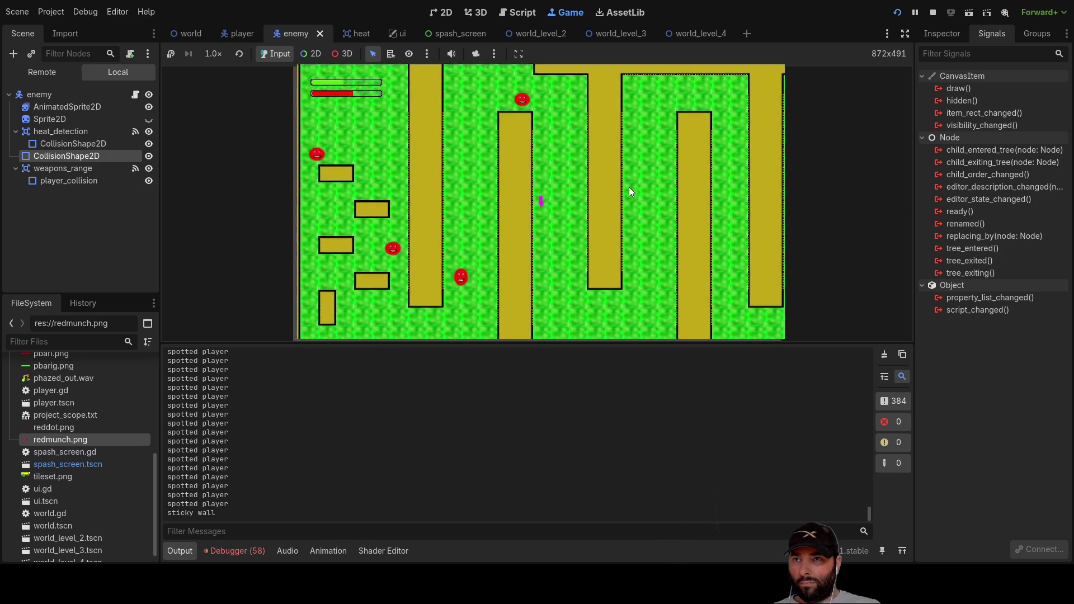
key(Up)
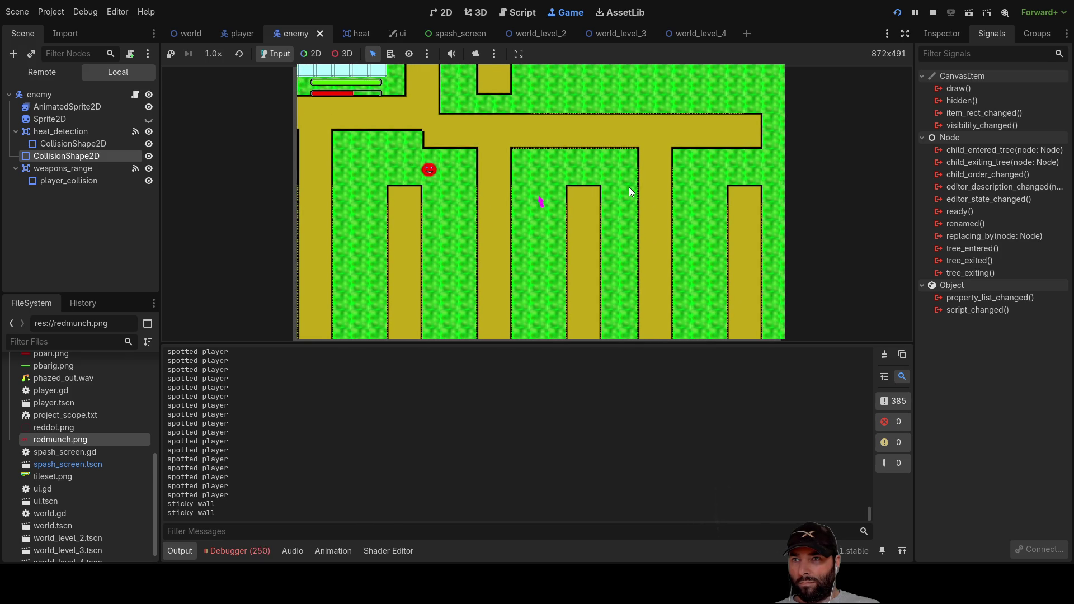
Steer the player around the red enemies, repeatedly returning to the maze's bottom edge
scroll(604, 206, down, 2)
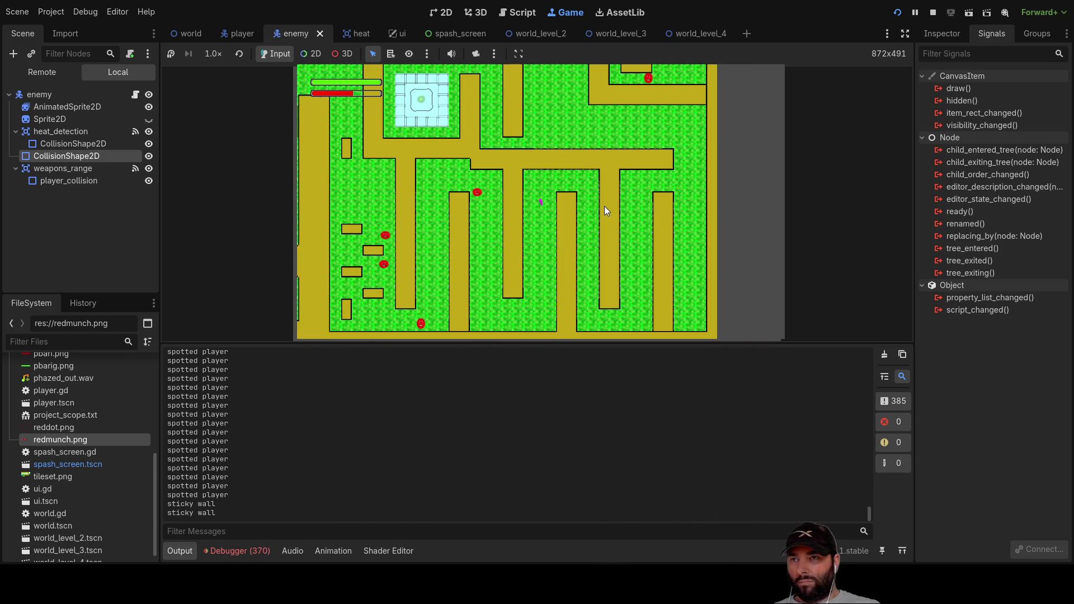
key(Right)
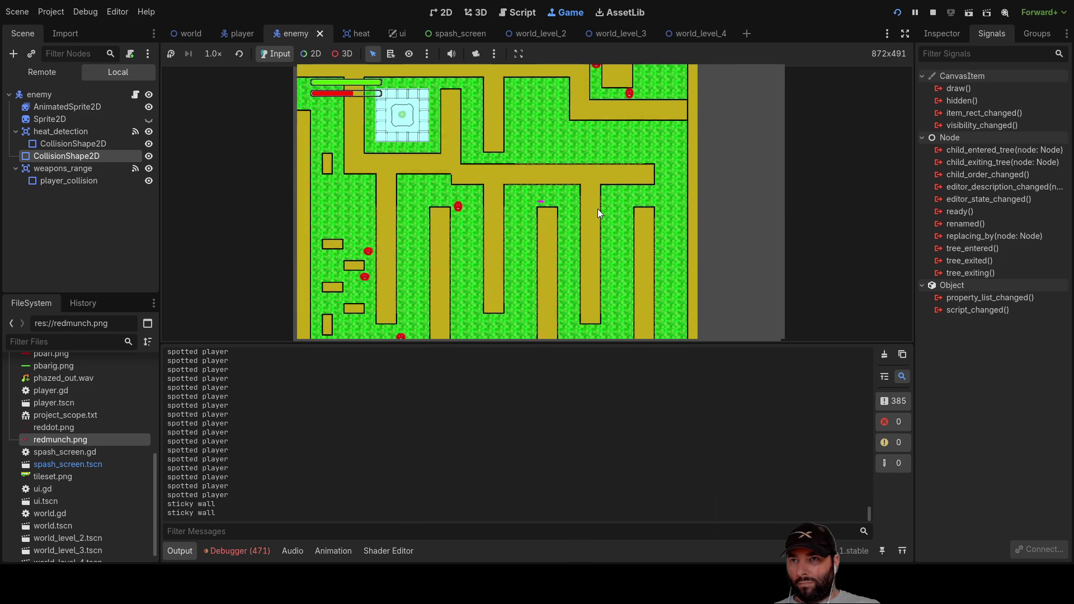
key(Down)
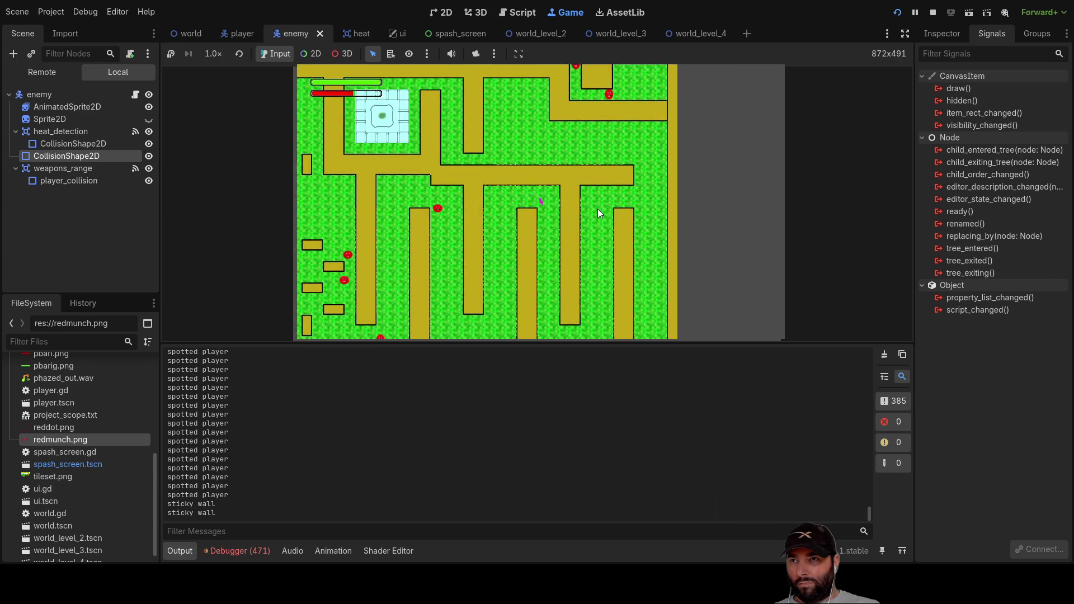
key(Right)
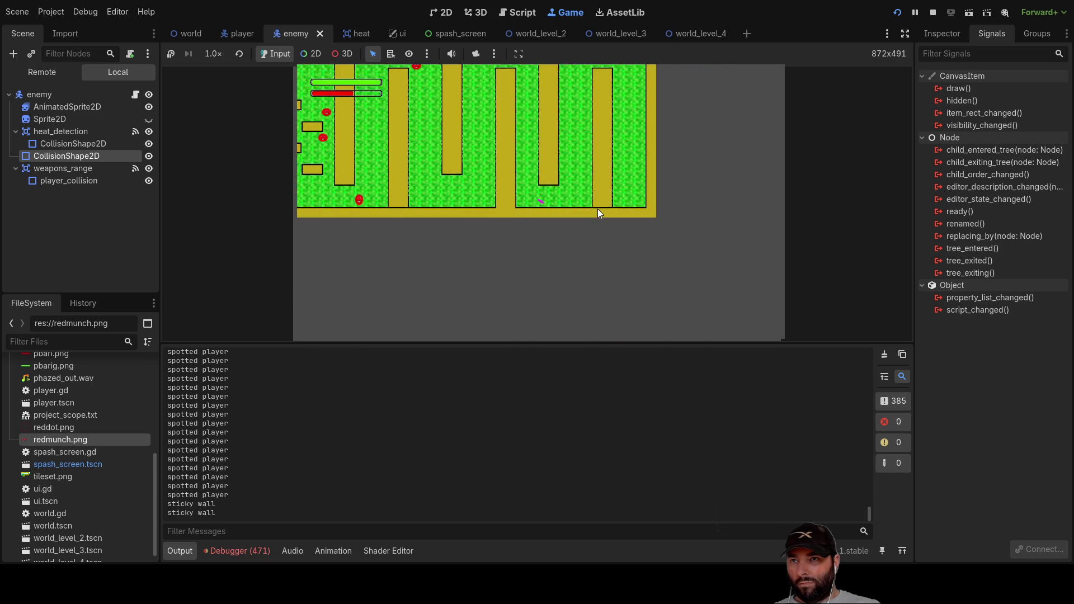
key(Up)
key(Down)
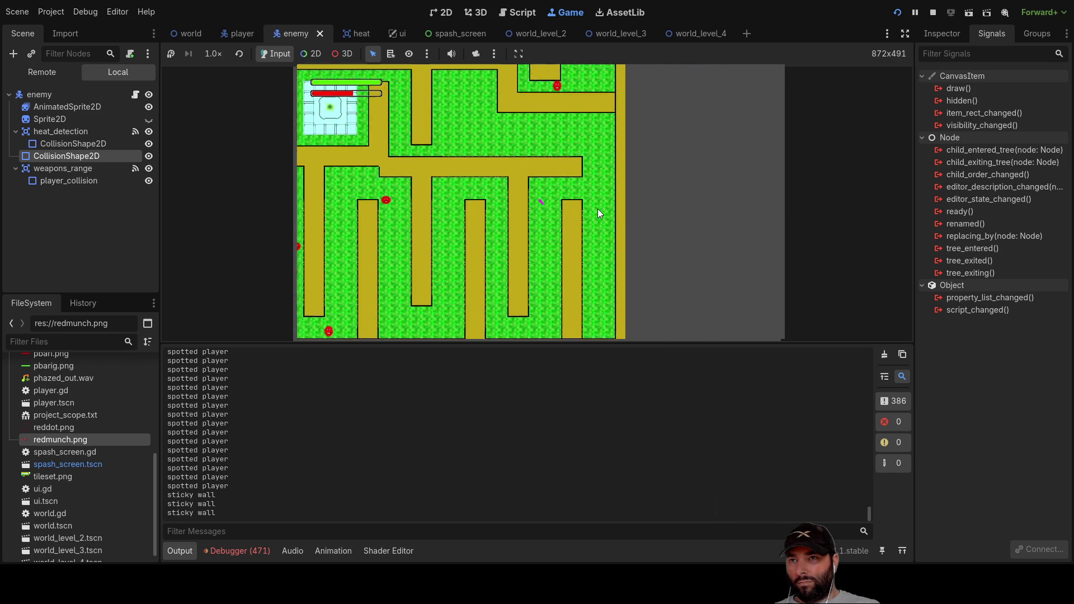
key(Left)
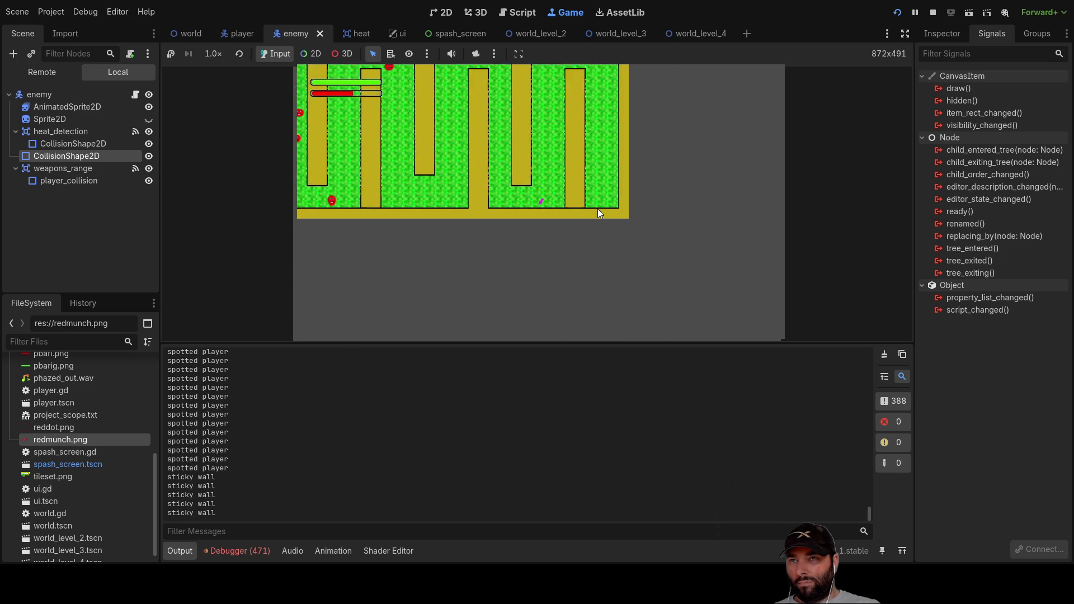
key(Up)
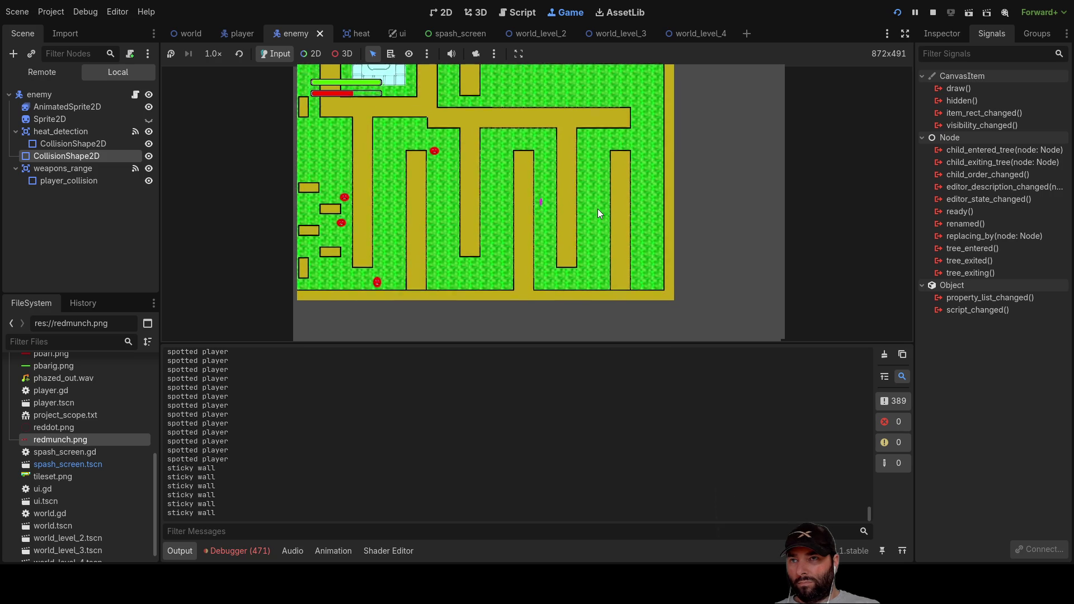
key(Left)
key(Up)
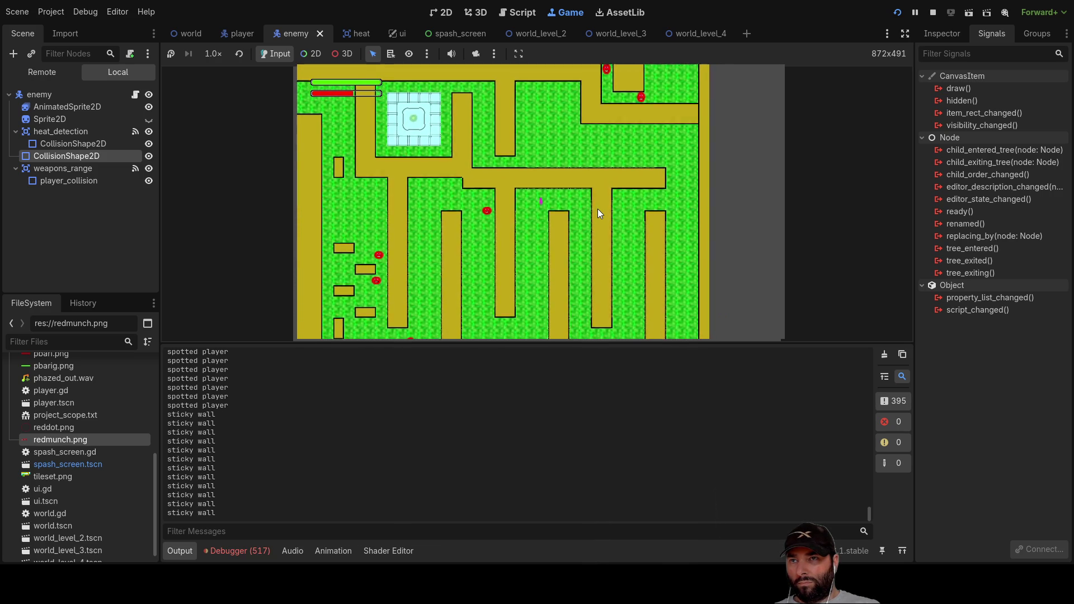
key(Down)
key(Left)
key(Down)
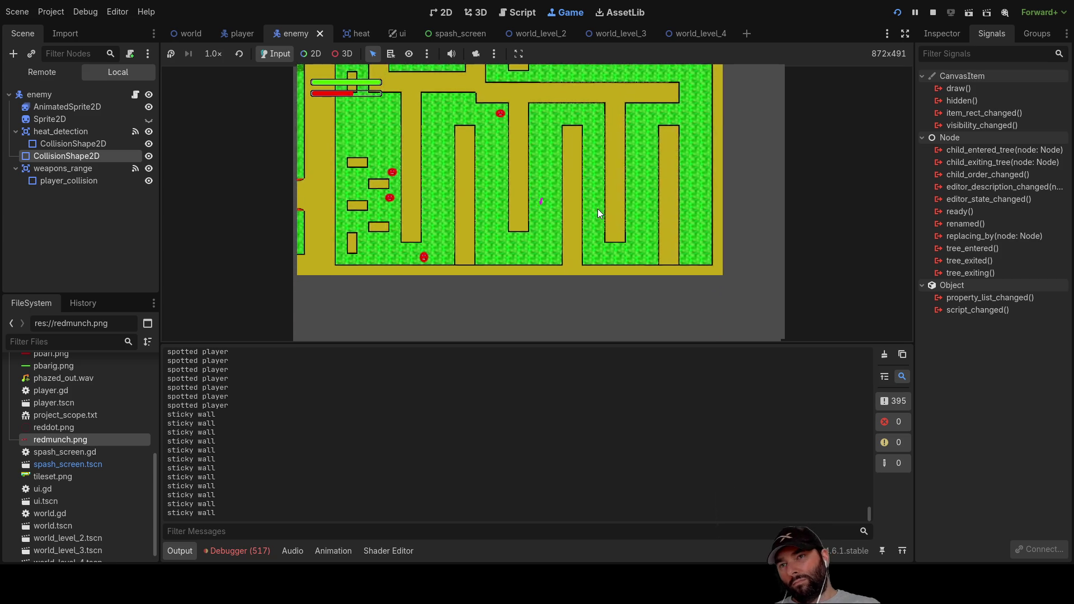
key(Up)
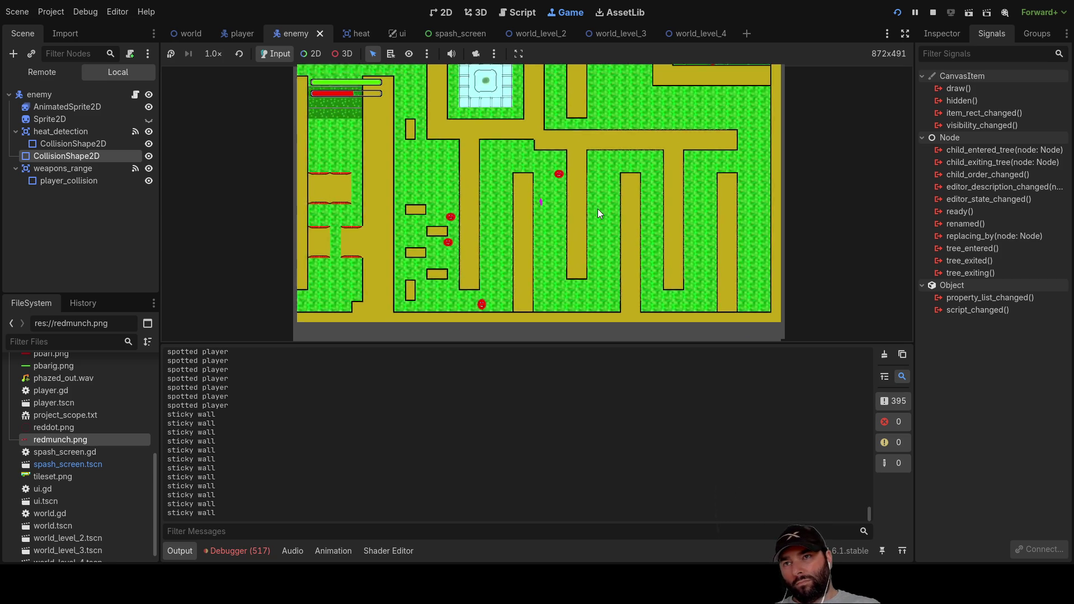
key(Left)
key(Down)
key(Up)
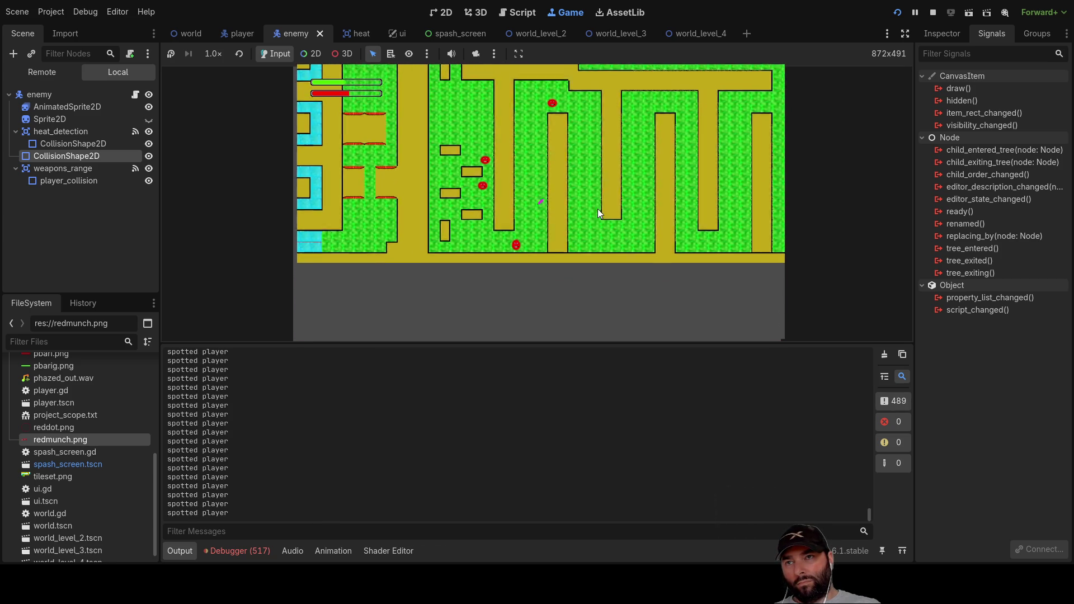
key(Right)
key(Down)
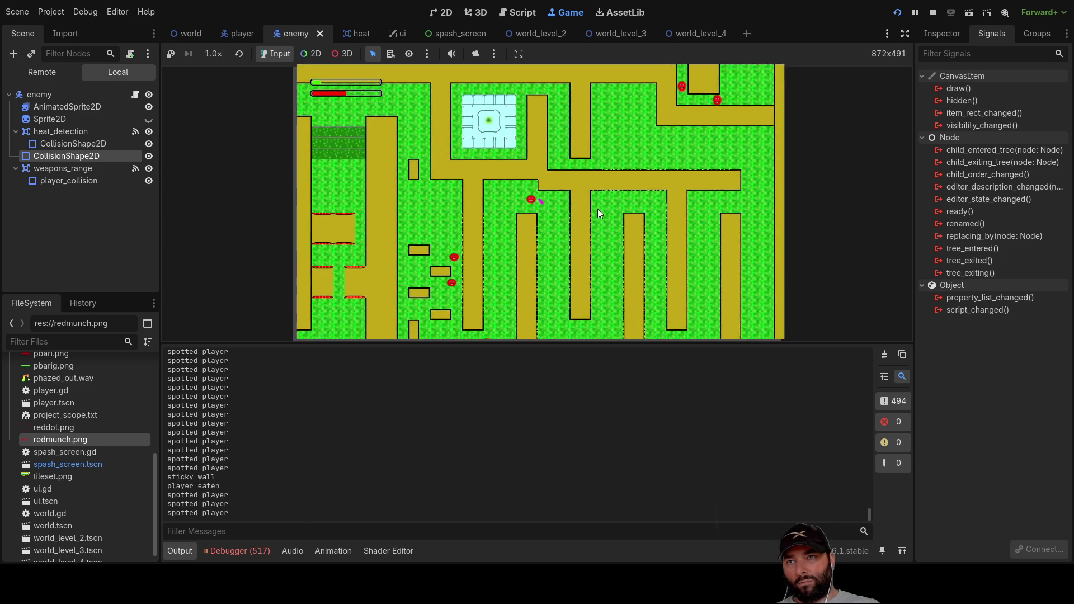
key(Right)
key(Up)
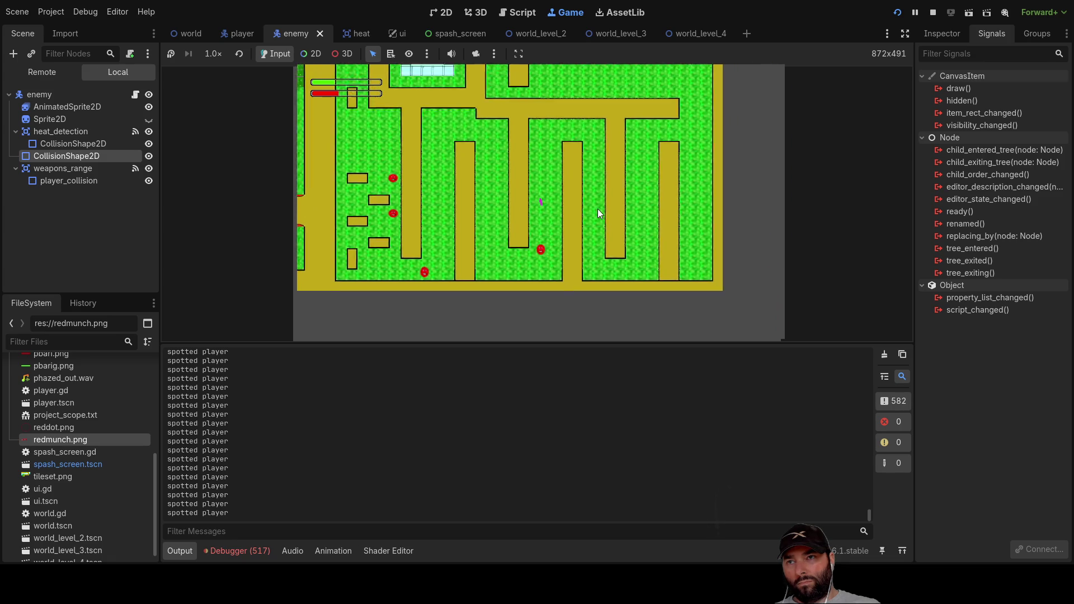
key(Right)
key(Down)
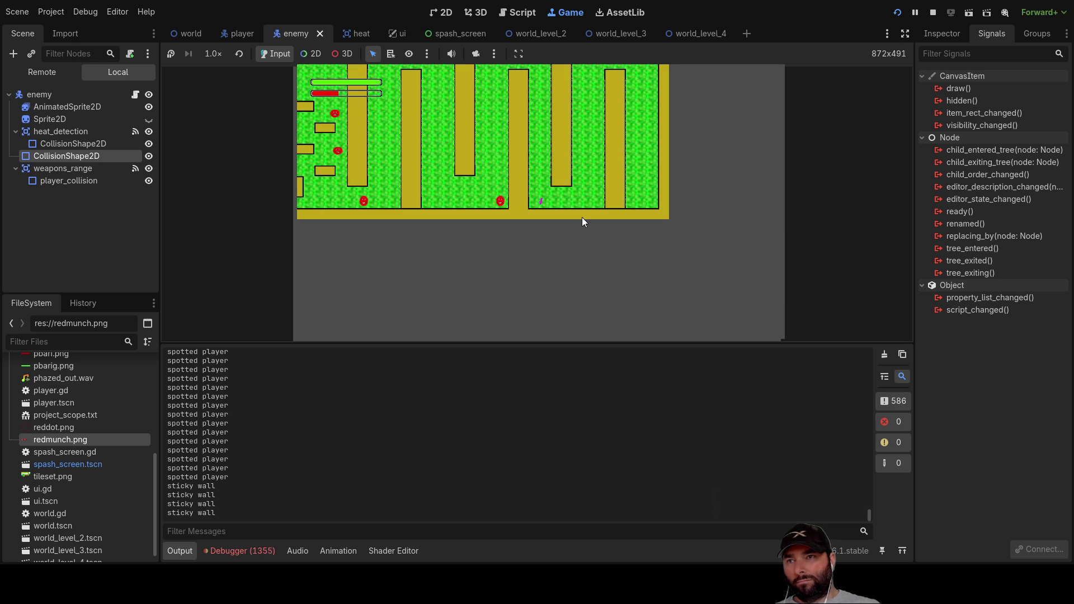
Move the player upward, then weave it left and right through the maze past enemies
key(Up)
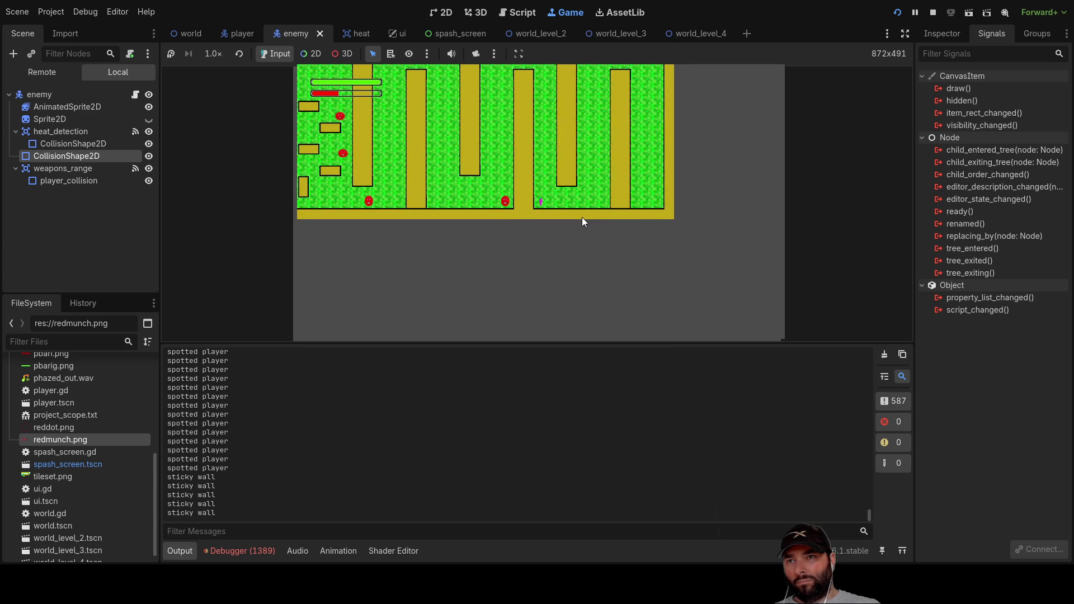
key(Up)
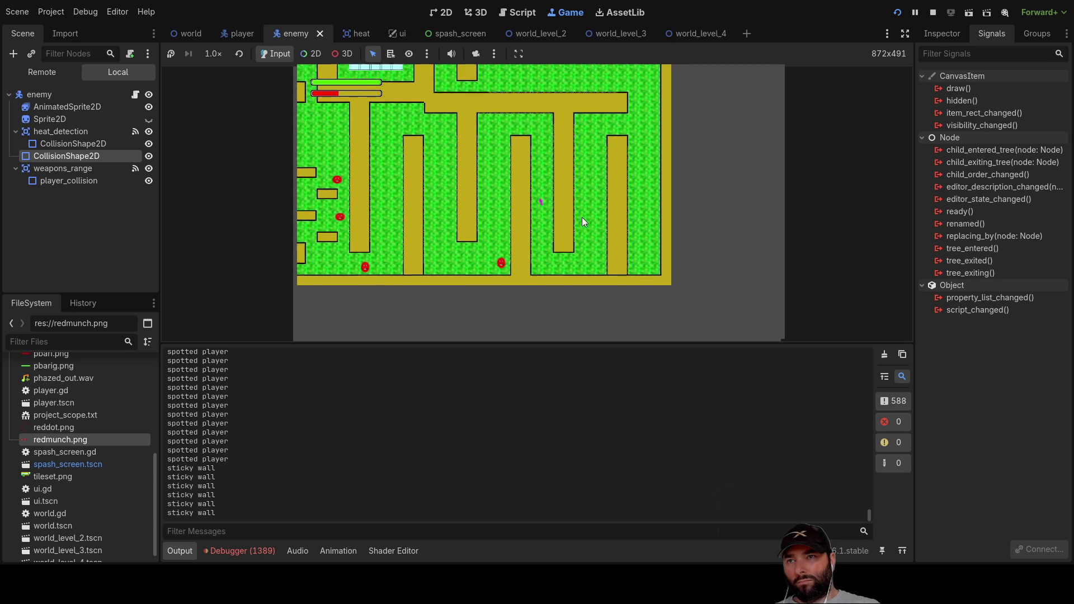
key(Up)
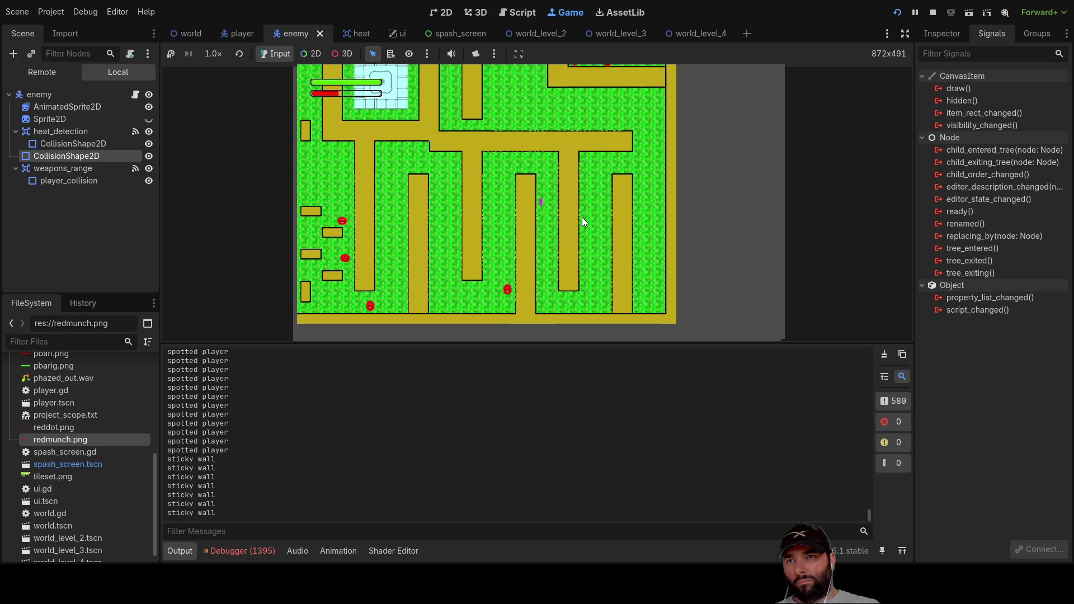
key(Up)
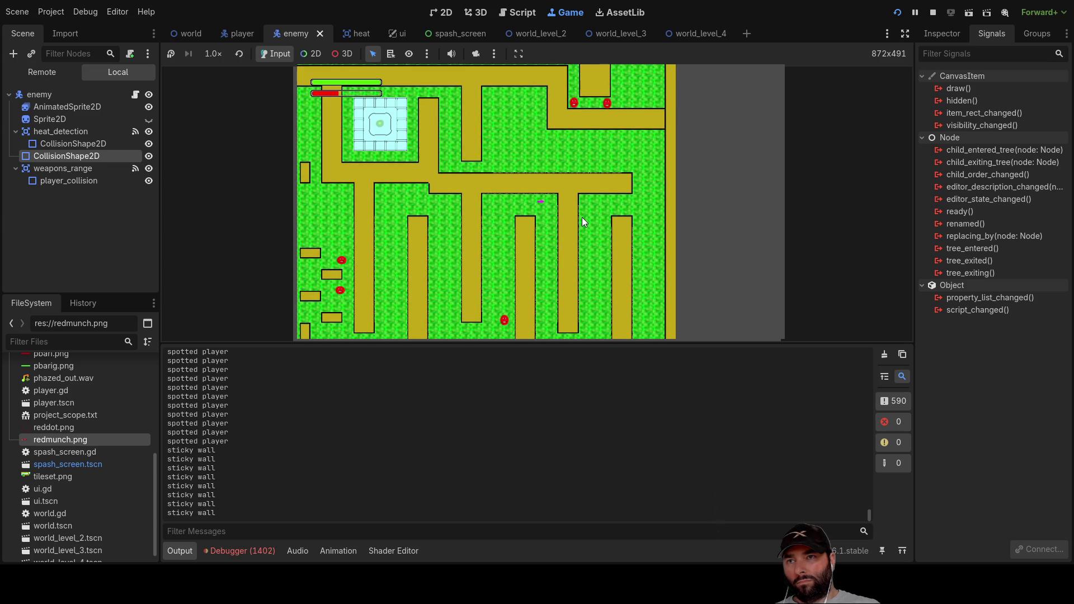
key(Down)
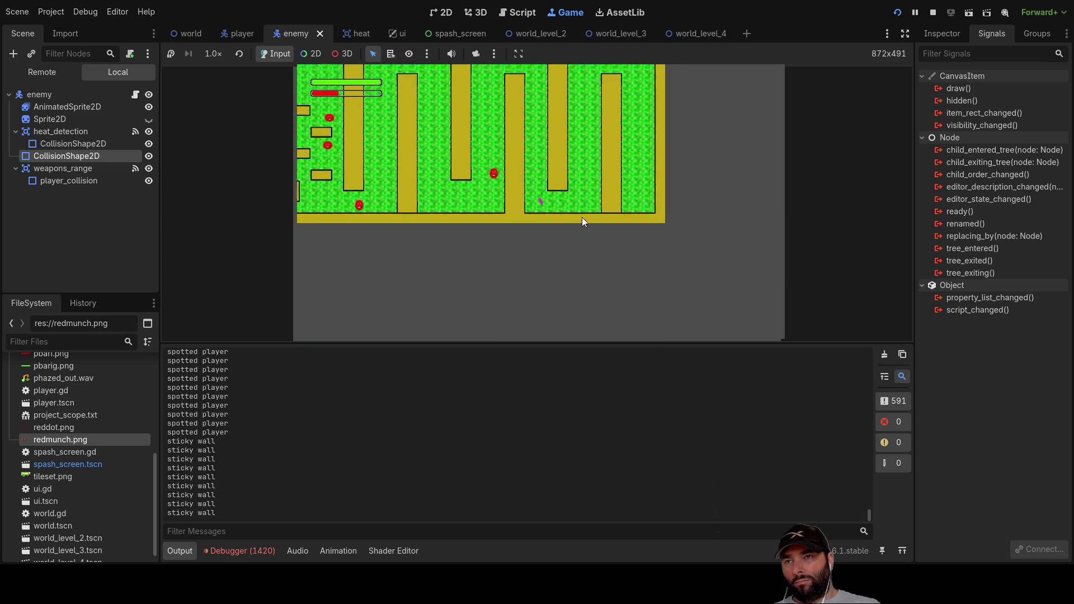
key(Right)
key(Up)
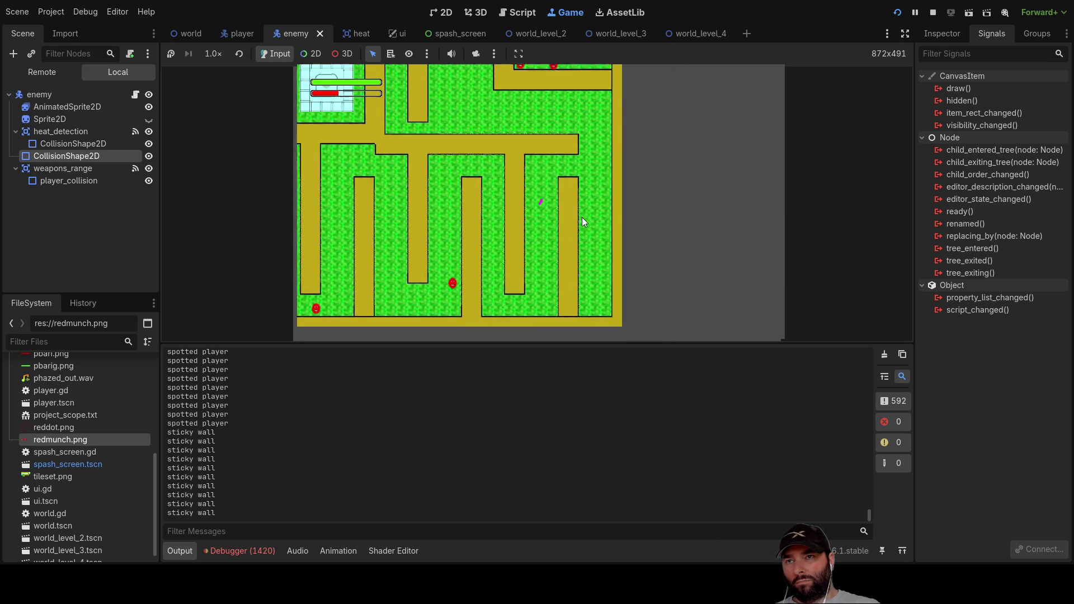
key(Left)
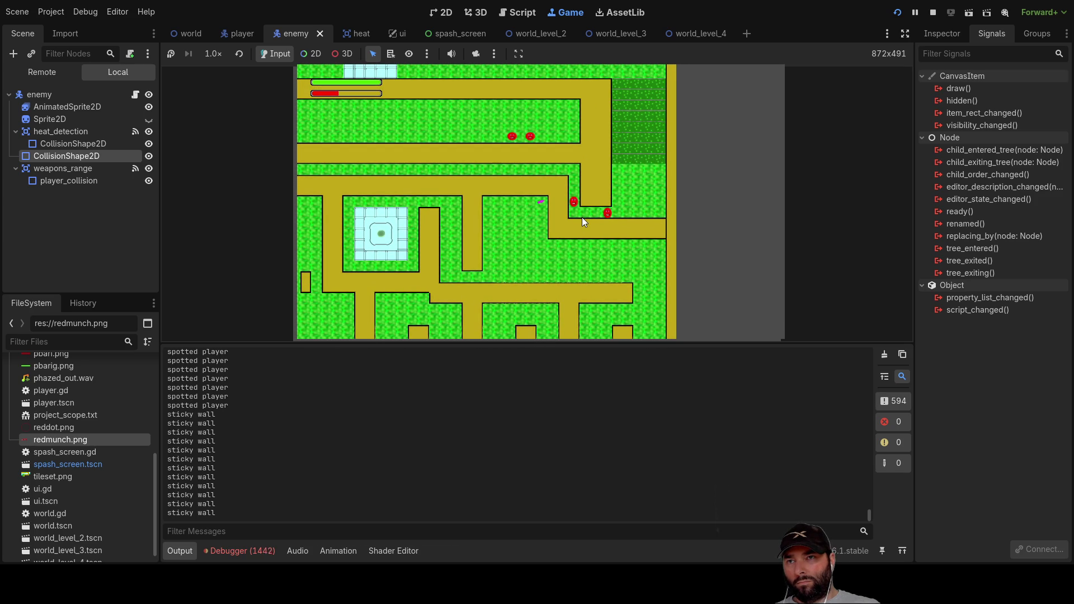
key(Down)
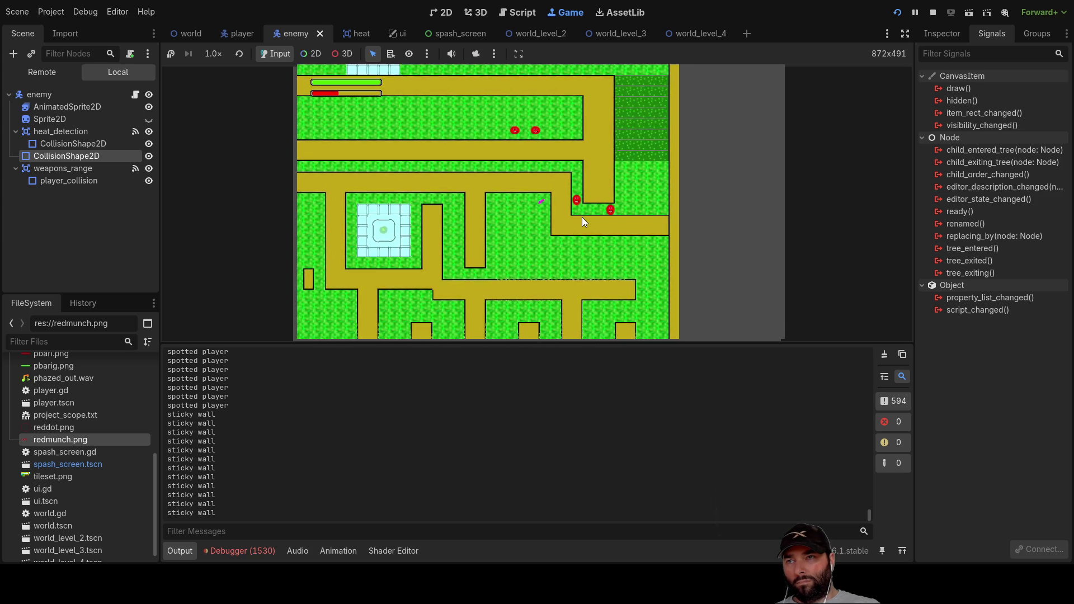
key(Down)
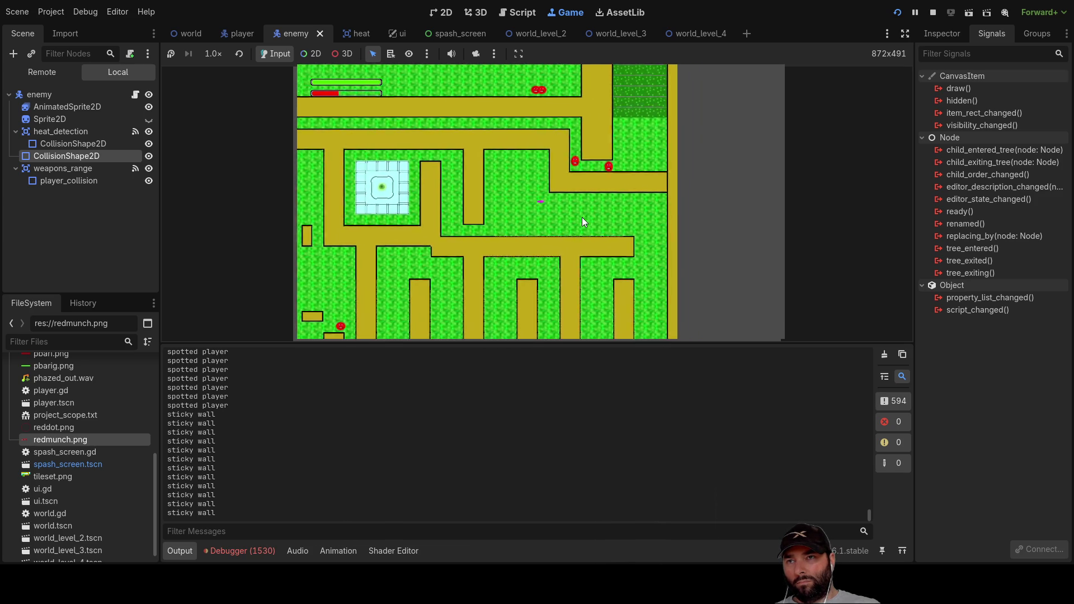
key(Right)
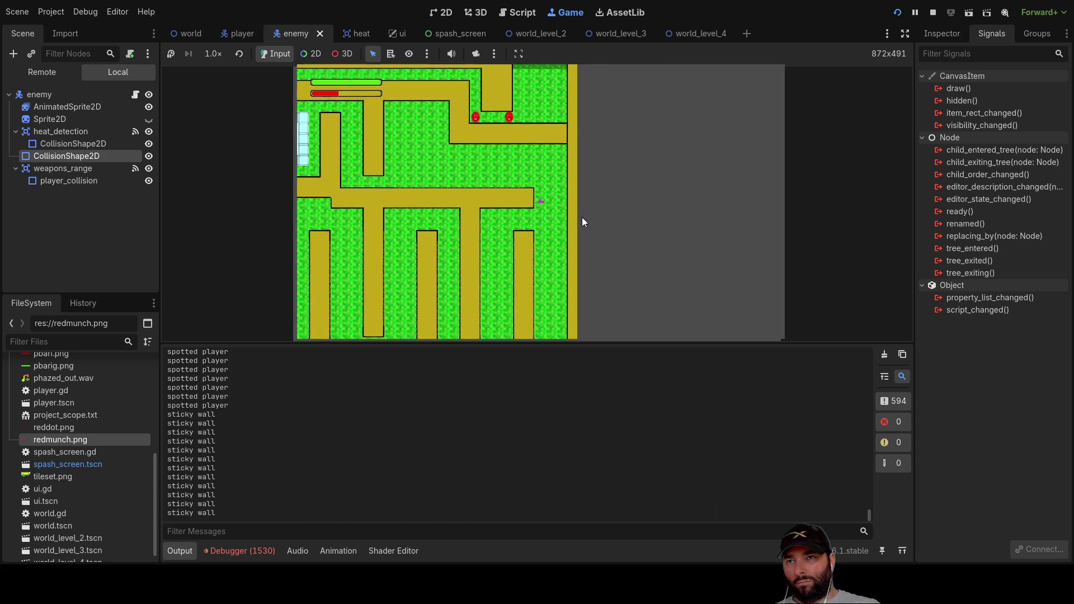
key(Left)
key(Down)
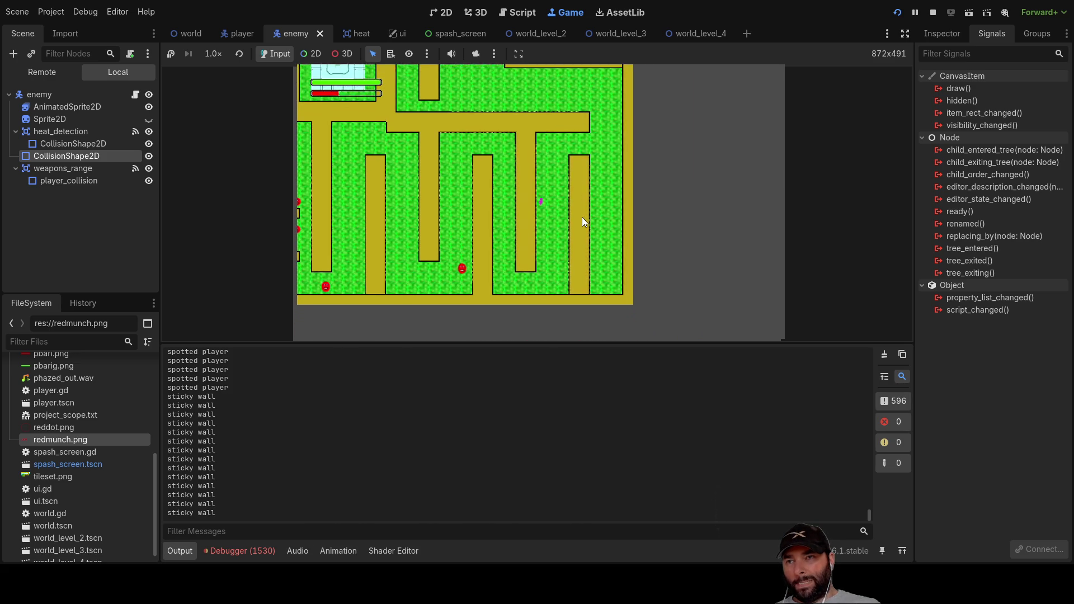
key(Down)
key(Left)
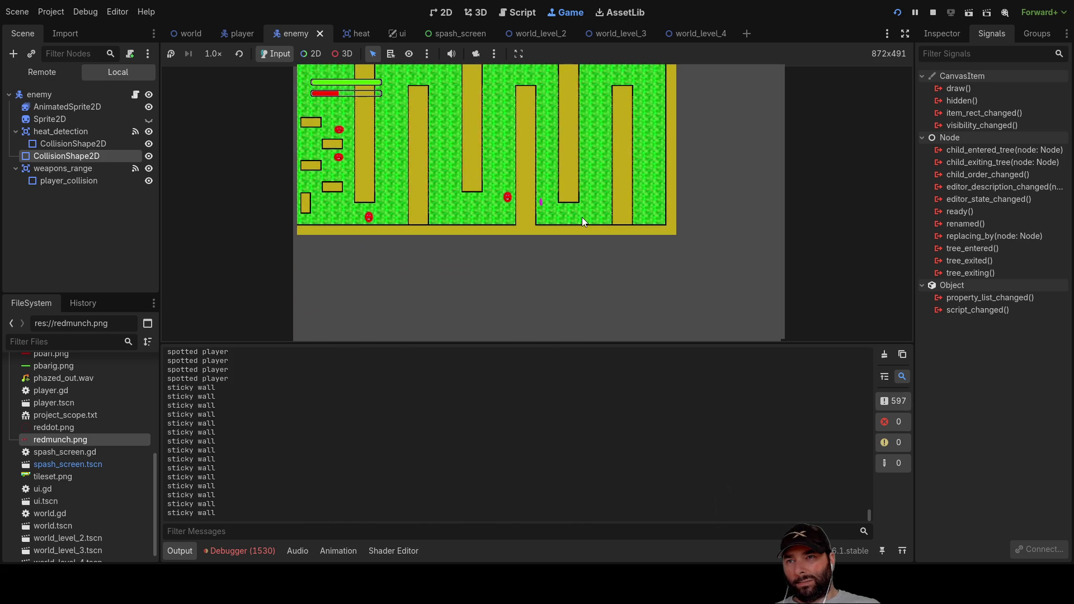
key(Up)
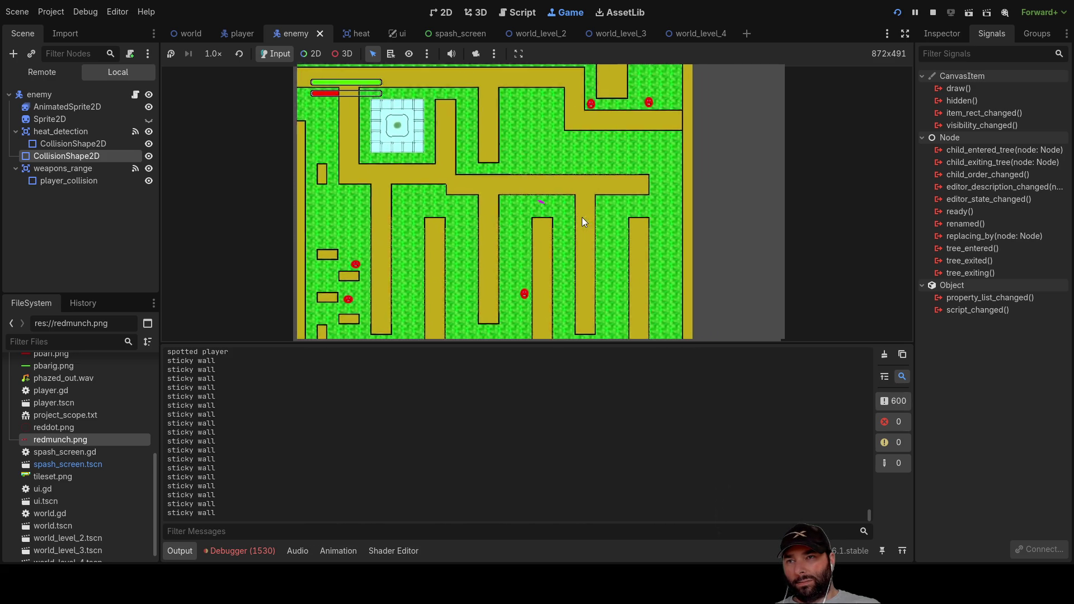
key(Down)
key(Left)
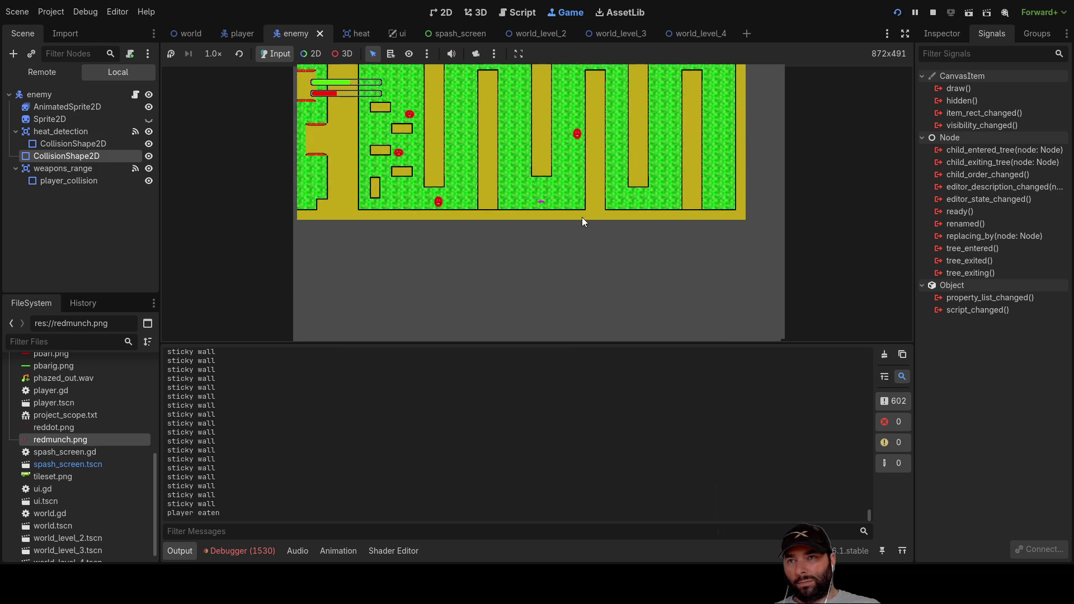
key(Up)
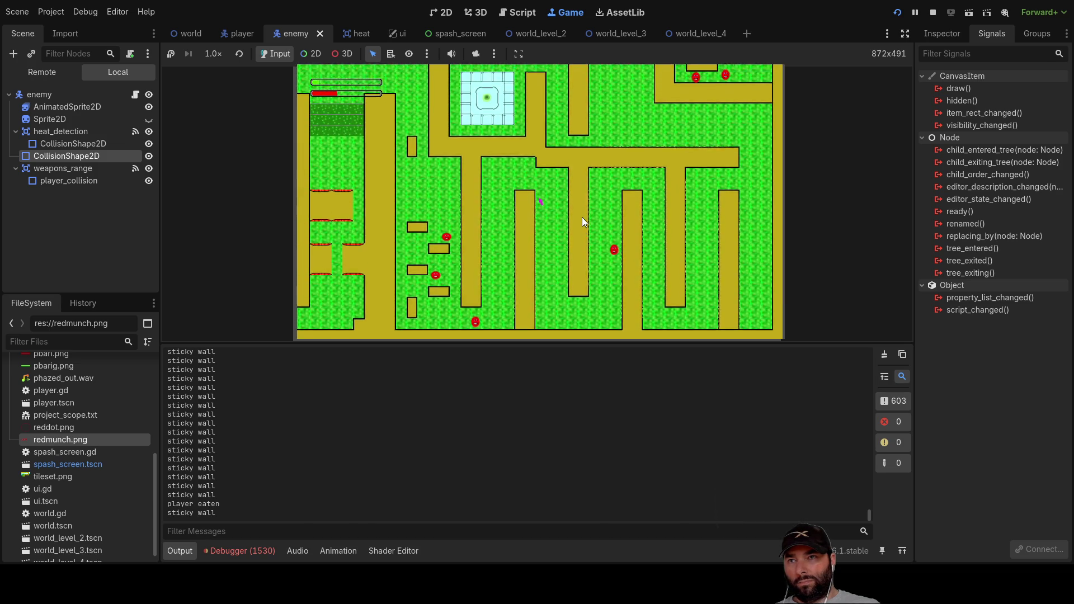
key(Left)
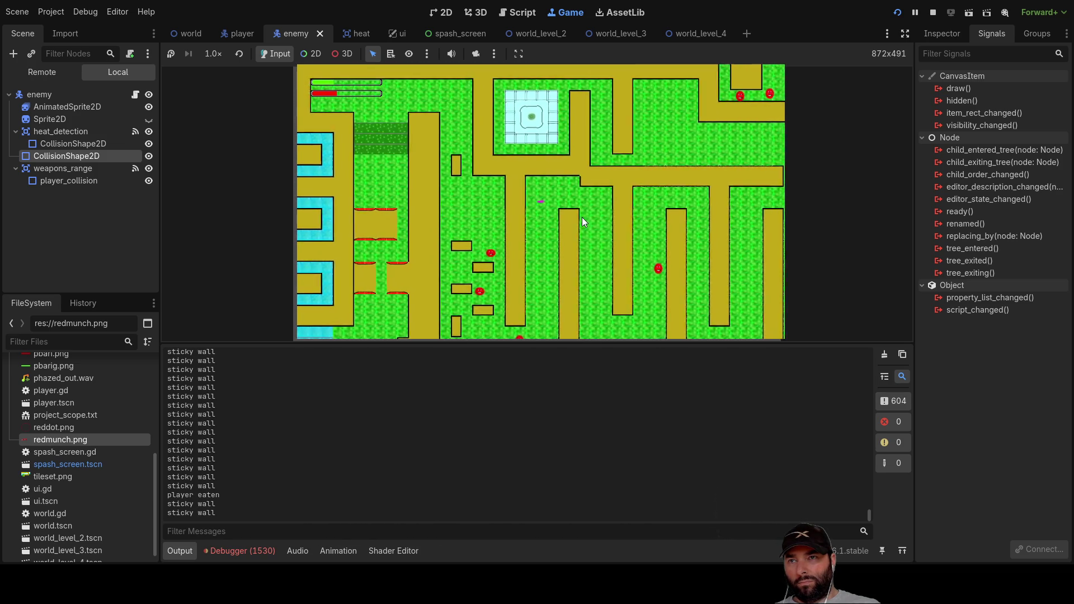
key(Right)
key(Down)
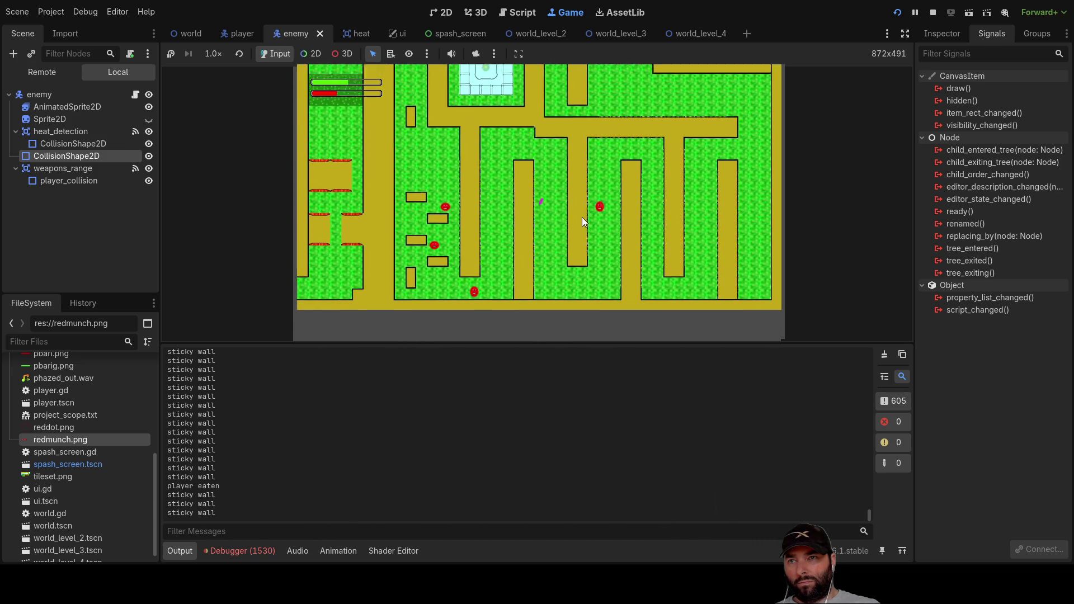
key(Down)
key(Right)
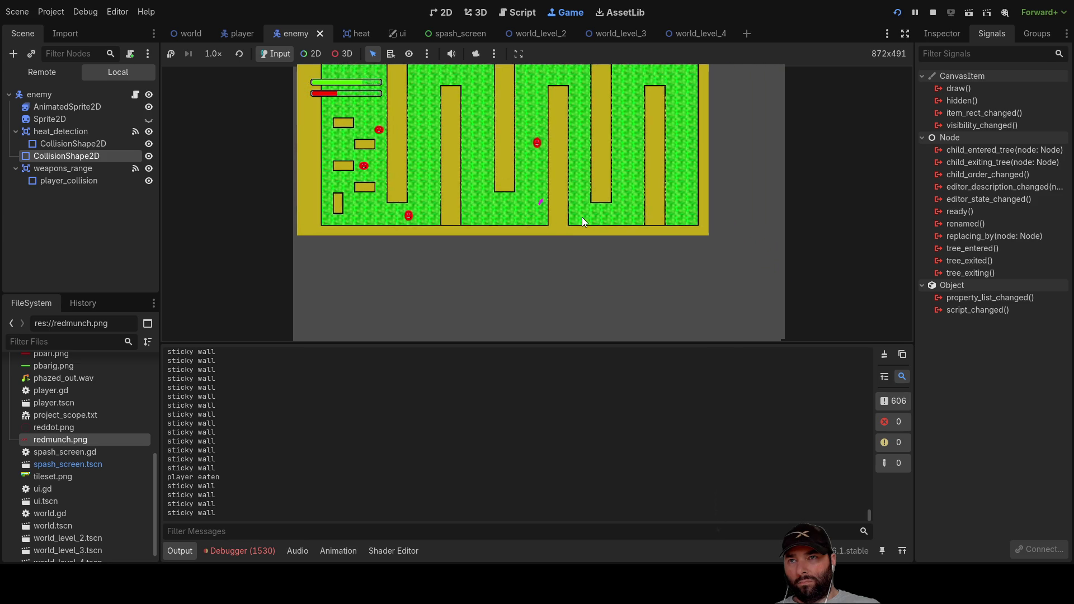
key(Up)
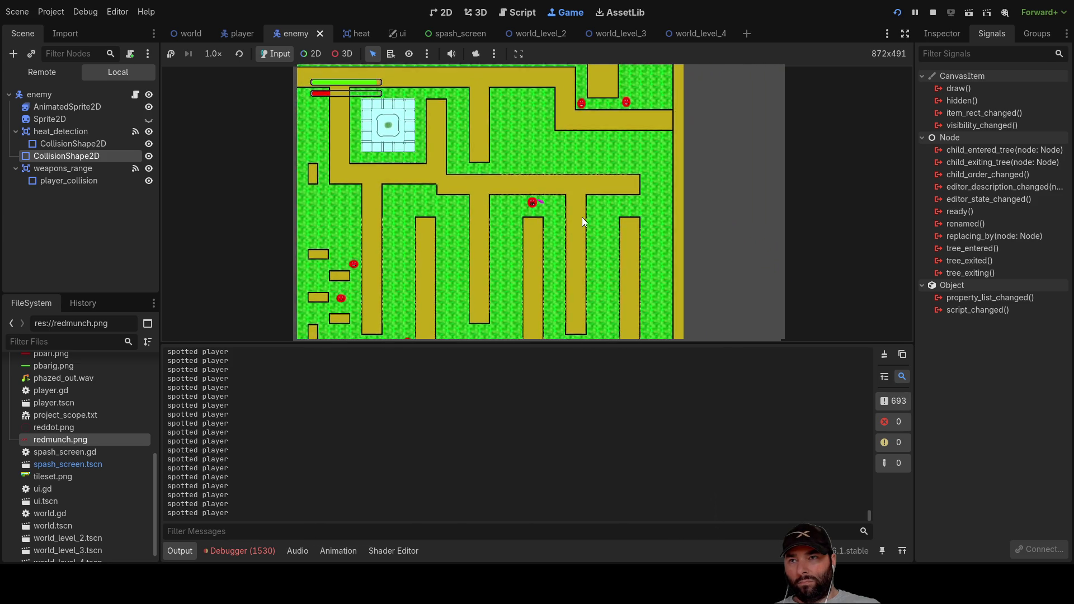
key(Down)
key(Right)
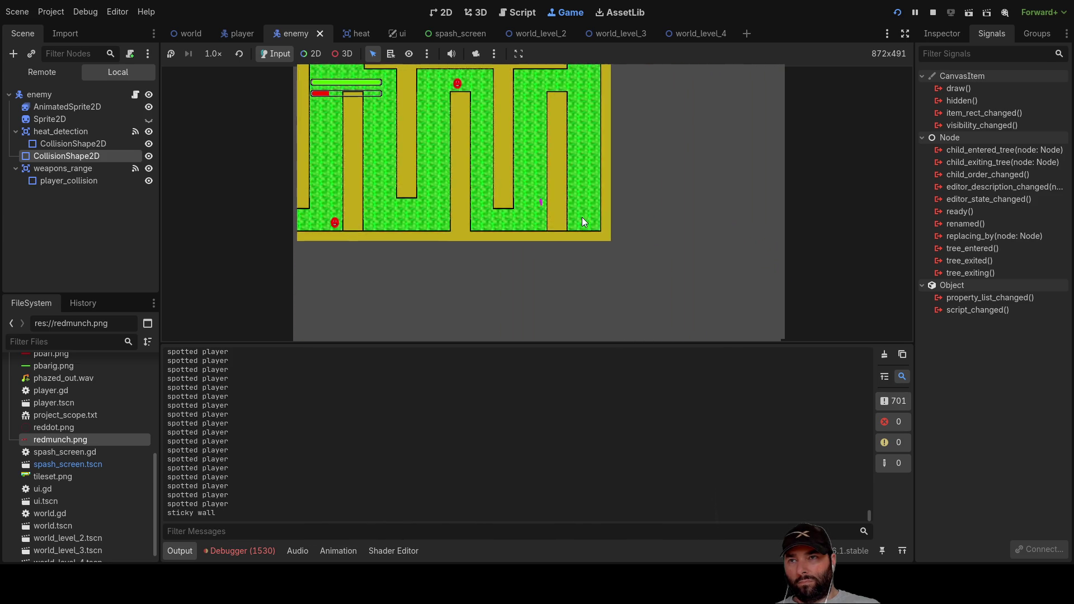
key(Up)
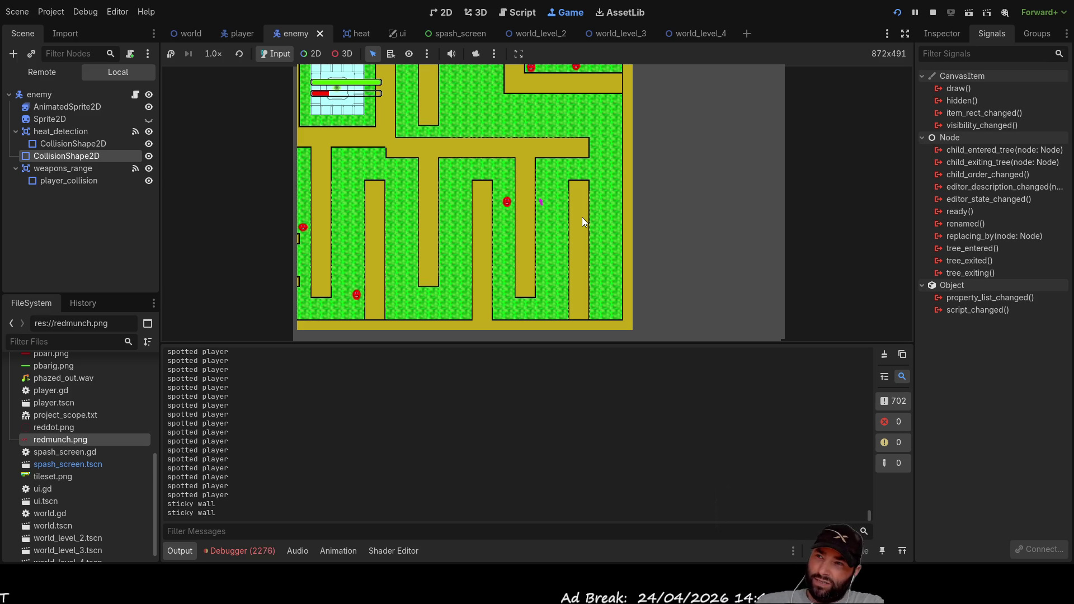
Move the player diagonally a few more times, then stop the game with F8 and relaunch with F5
key(Up)
key(Right)
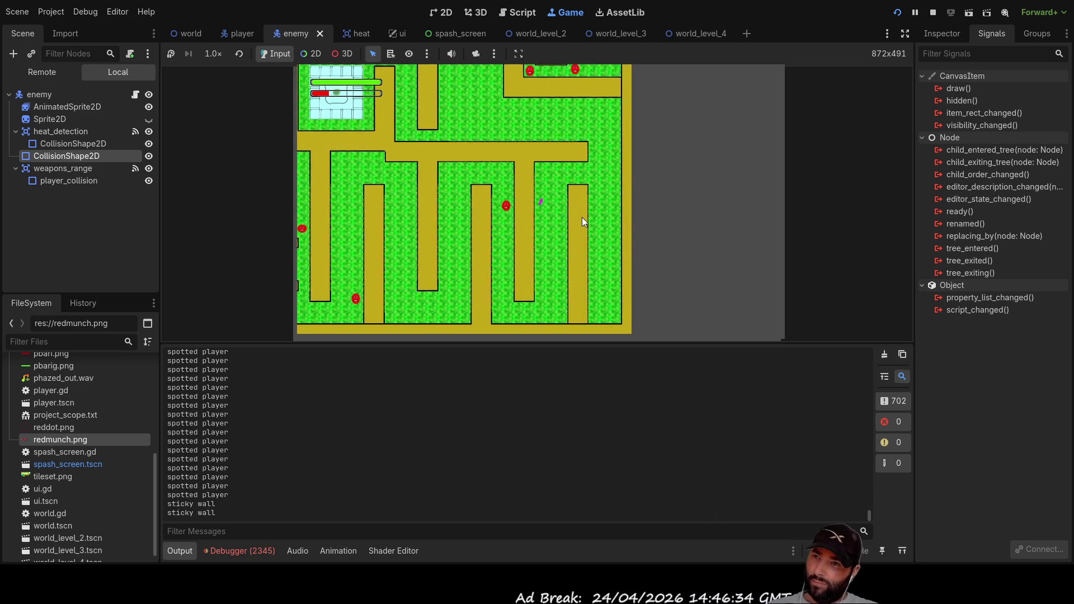
key(Down)
key(Left)
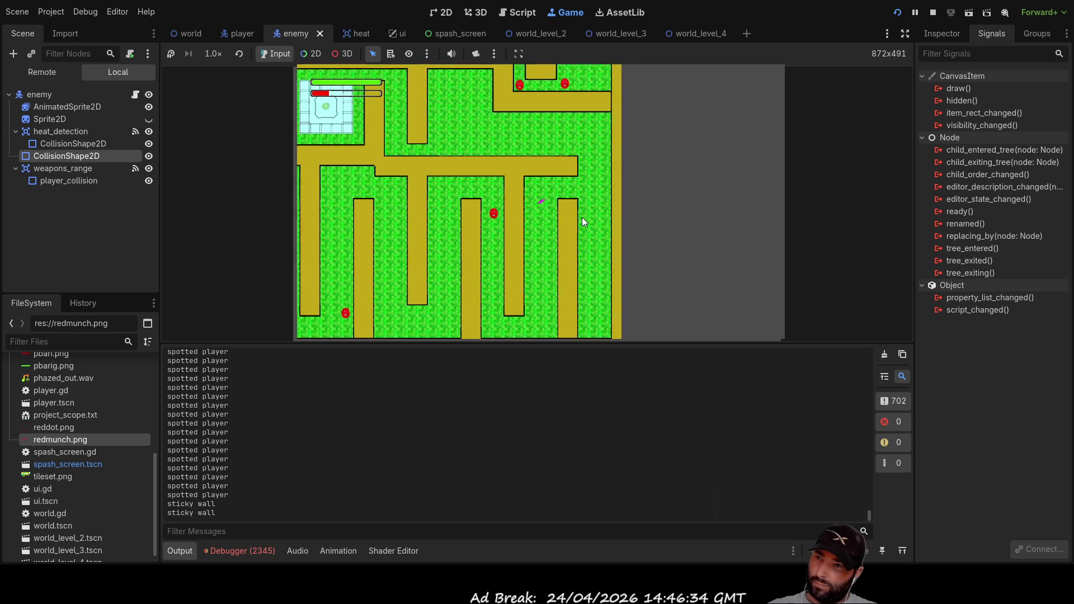
key(Down)
key(Left)
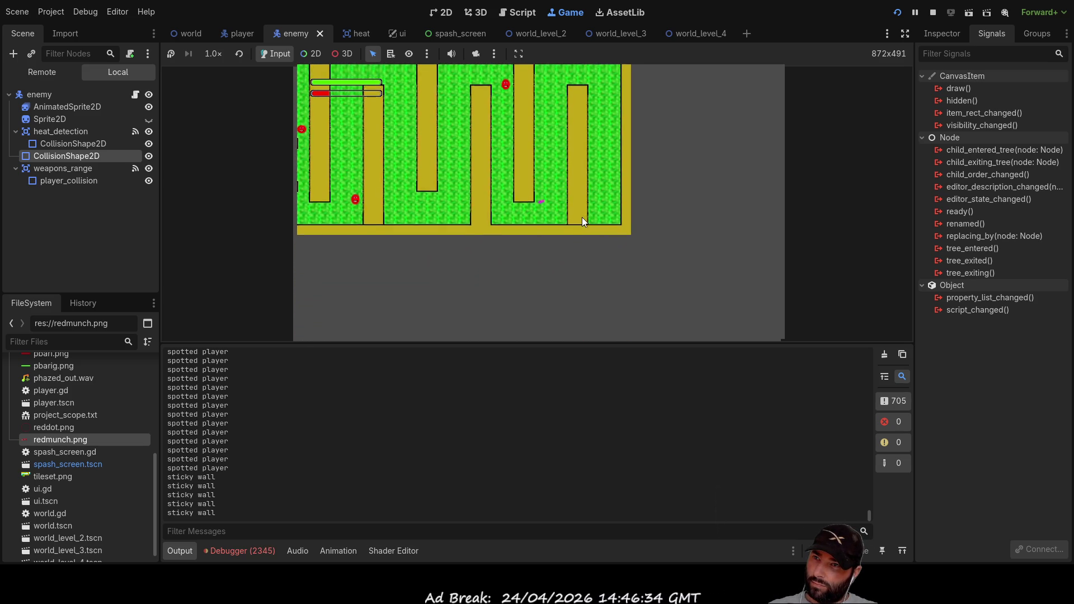
key(Up)
key(Left)
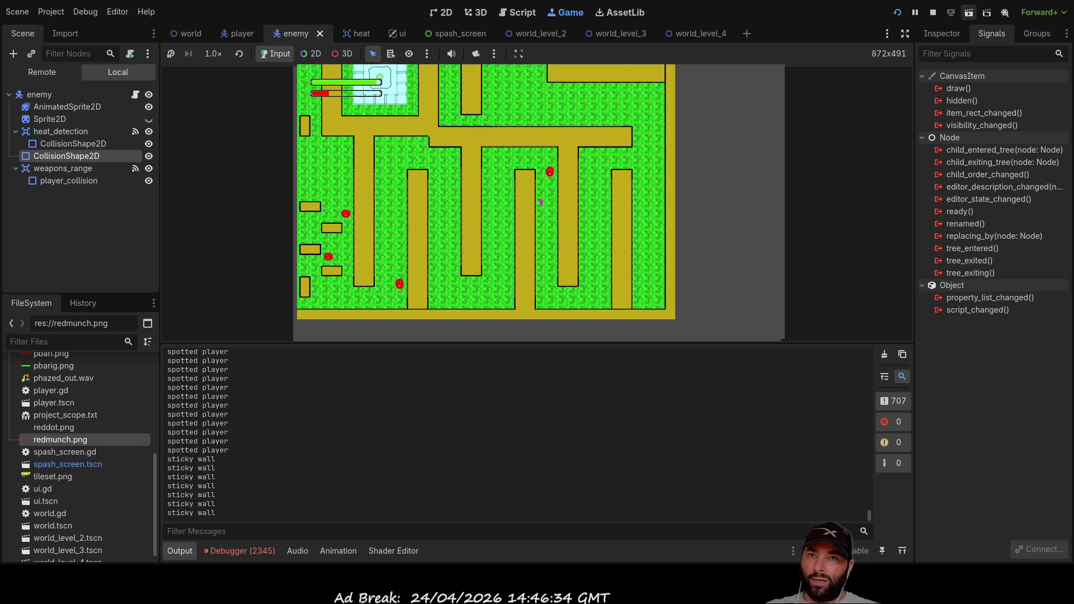
key(F8)
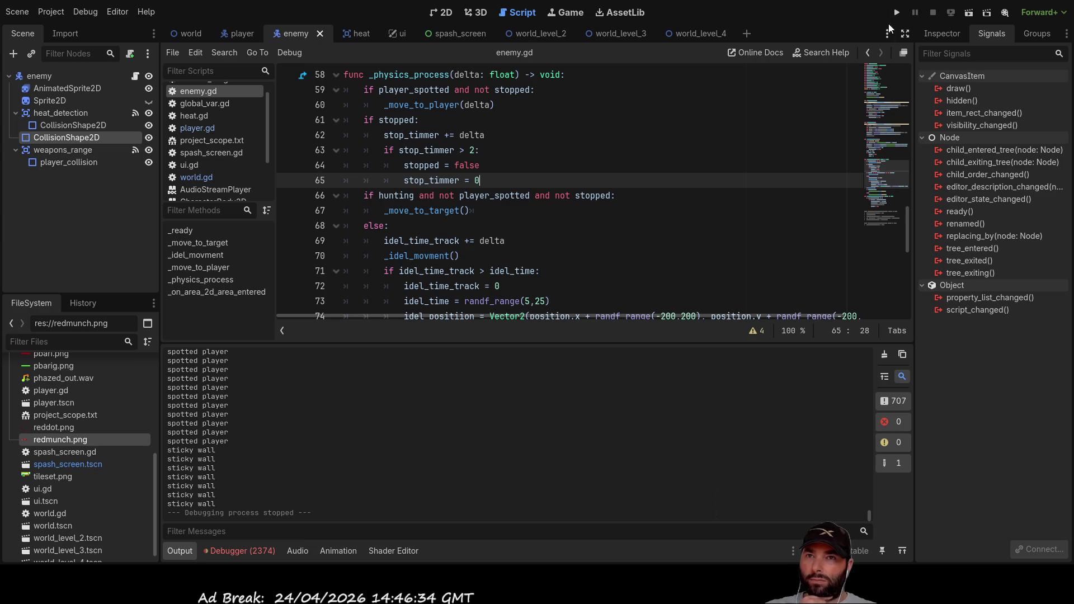
key(F5)
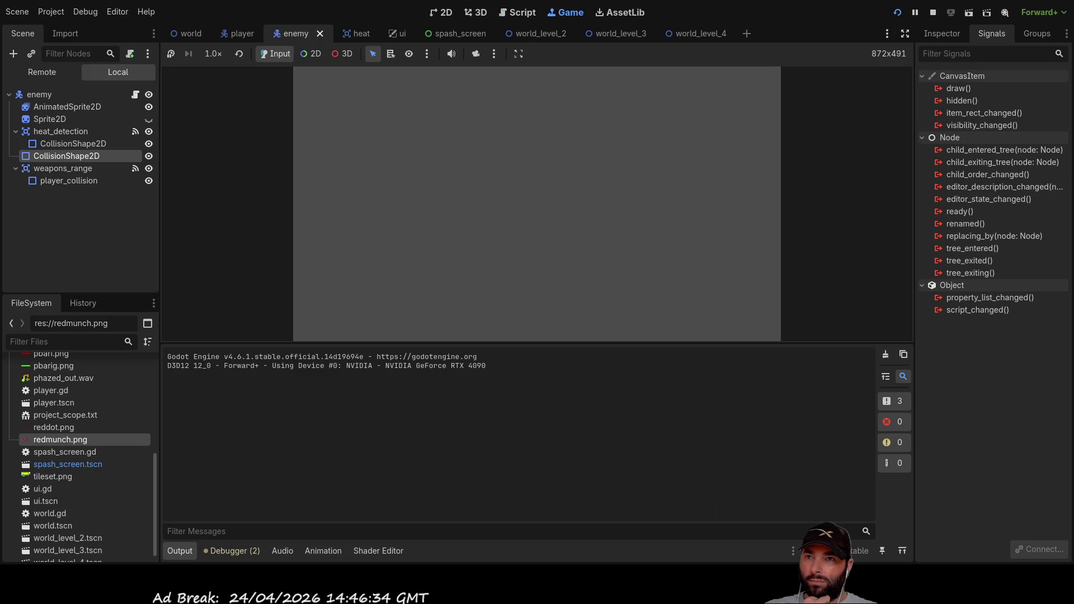
Steer the player right, then left and down toward the heal pool
key(Right)
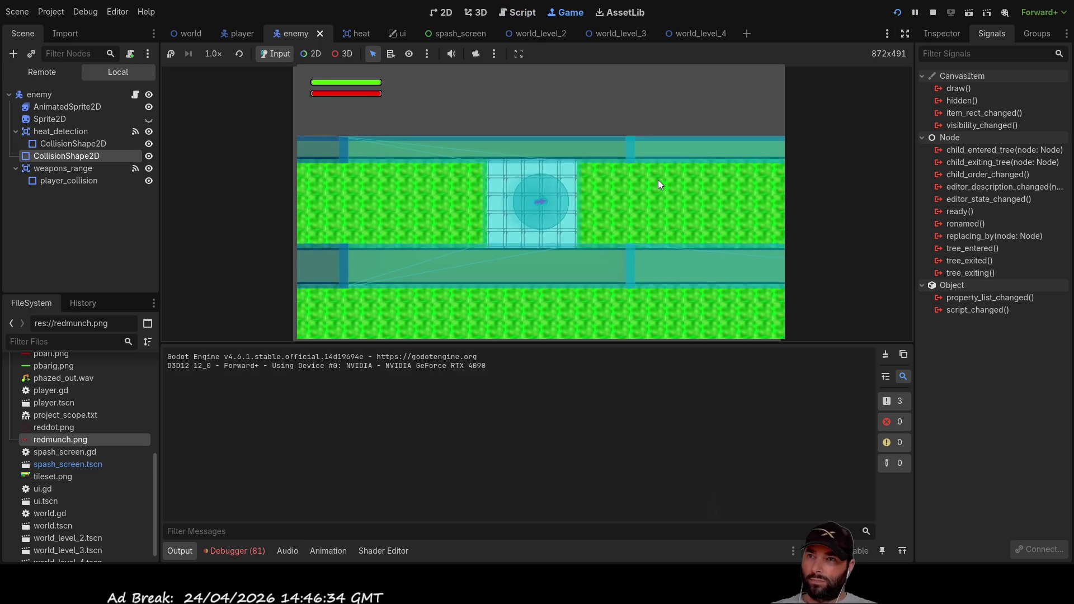
key(Right)
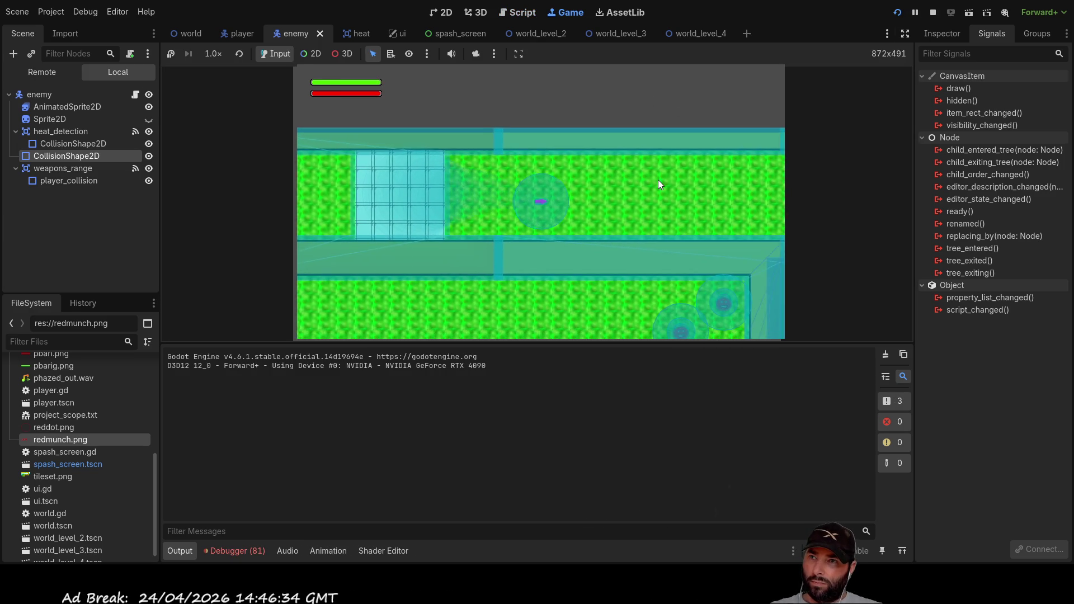
key(Right)
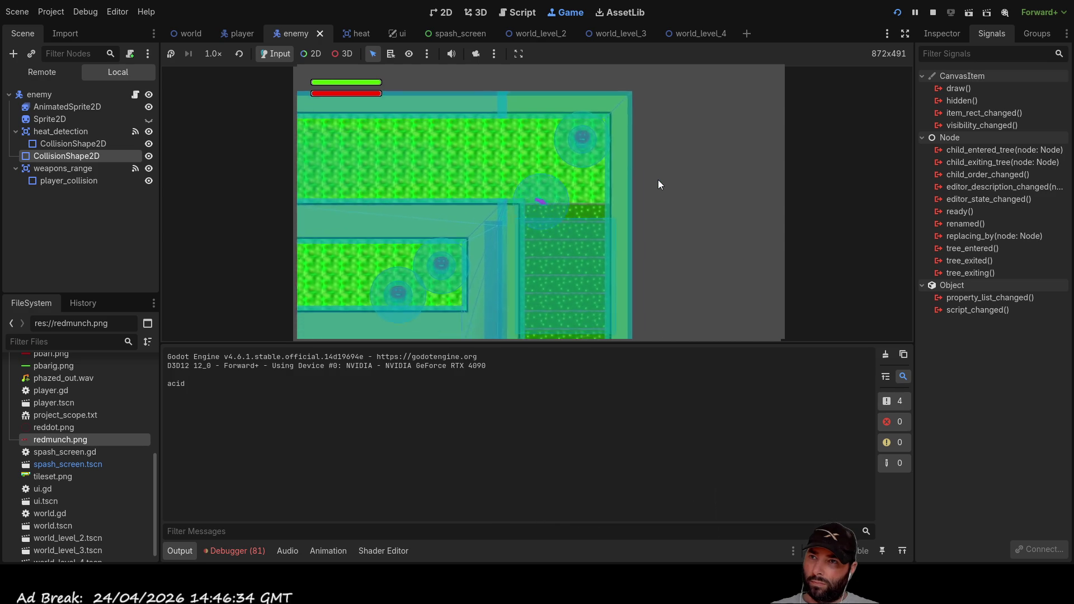
key(Down)
key(Left)
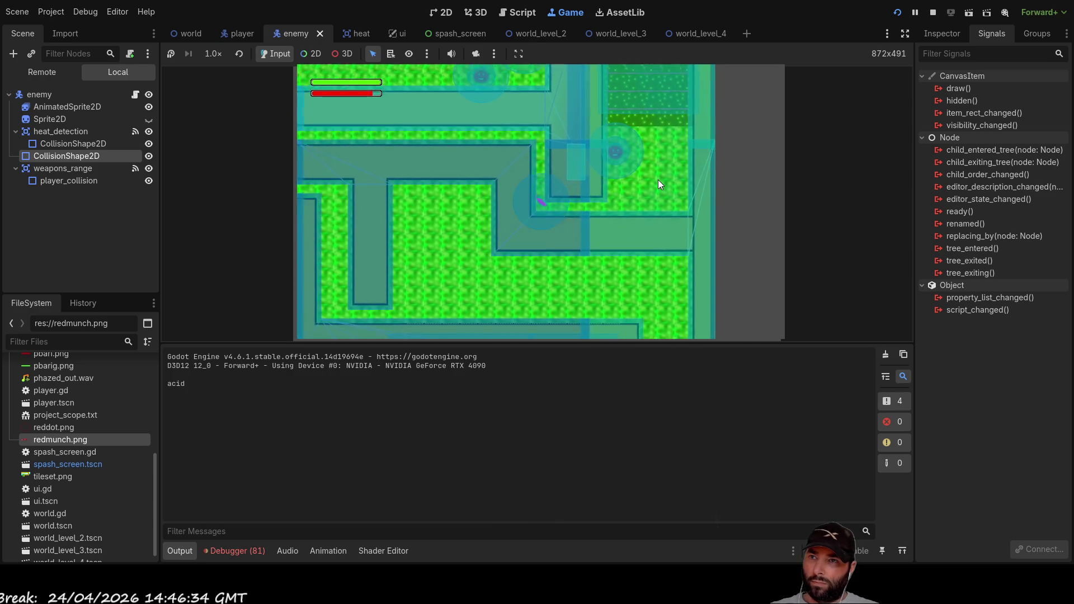
key(Left)
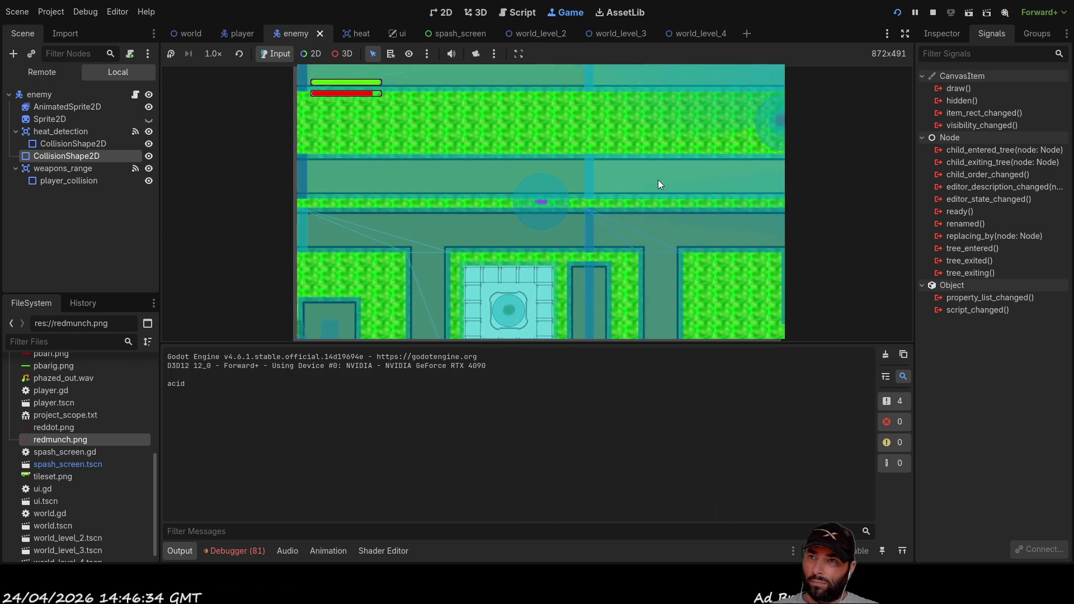
key(Left)
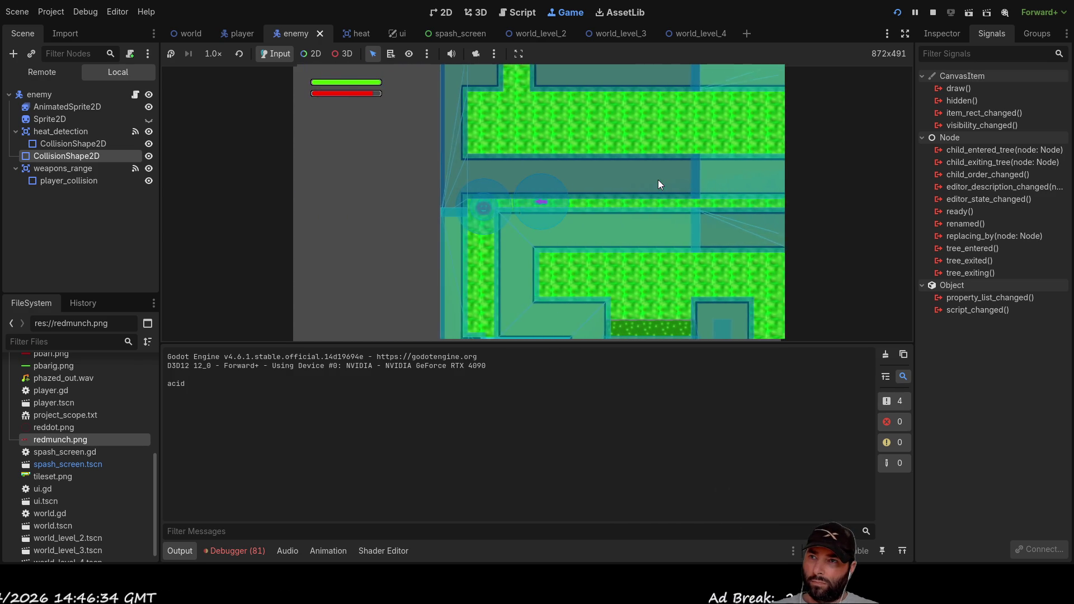
key(Down)
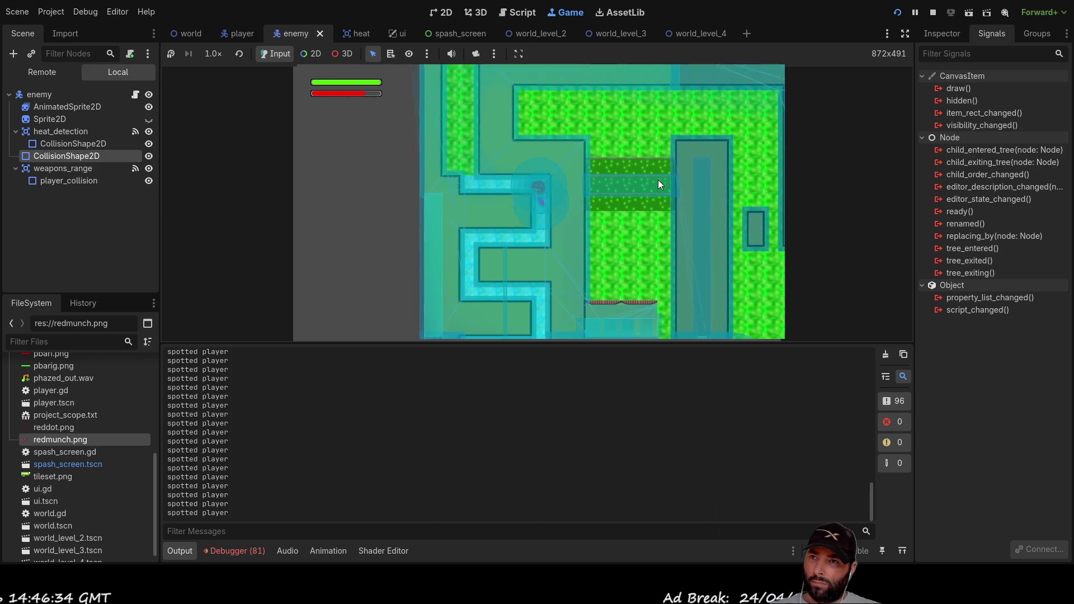
key(Down)
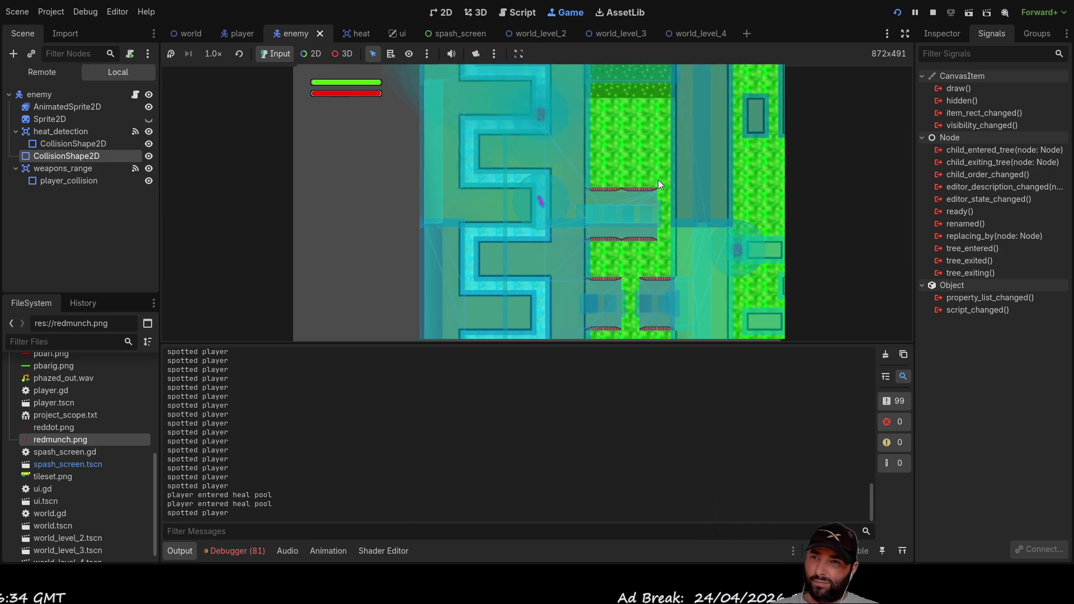
key(Down)
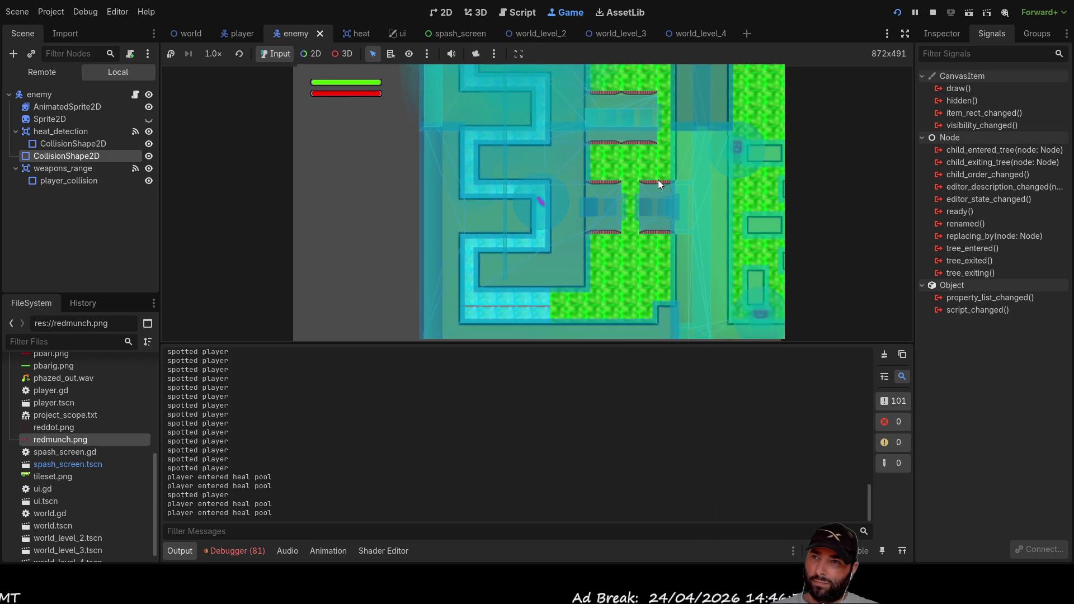
key(Up)
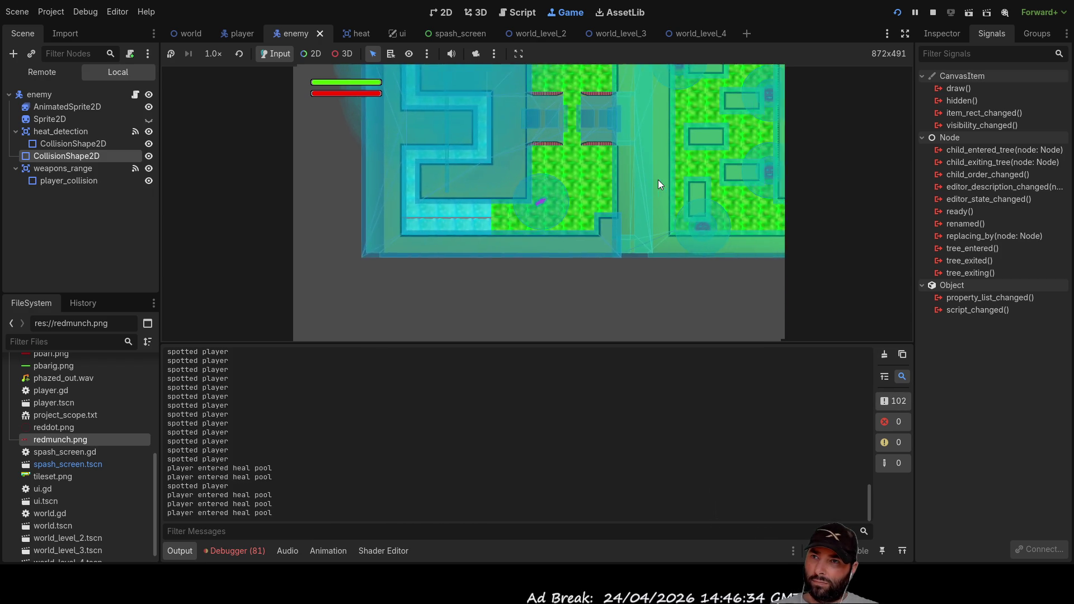
key(Left)
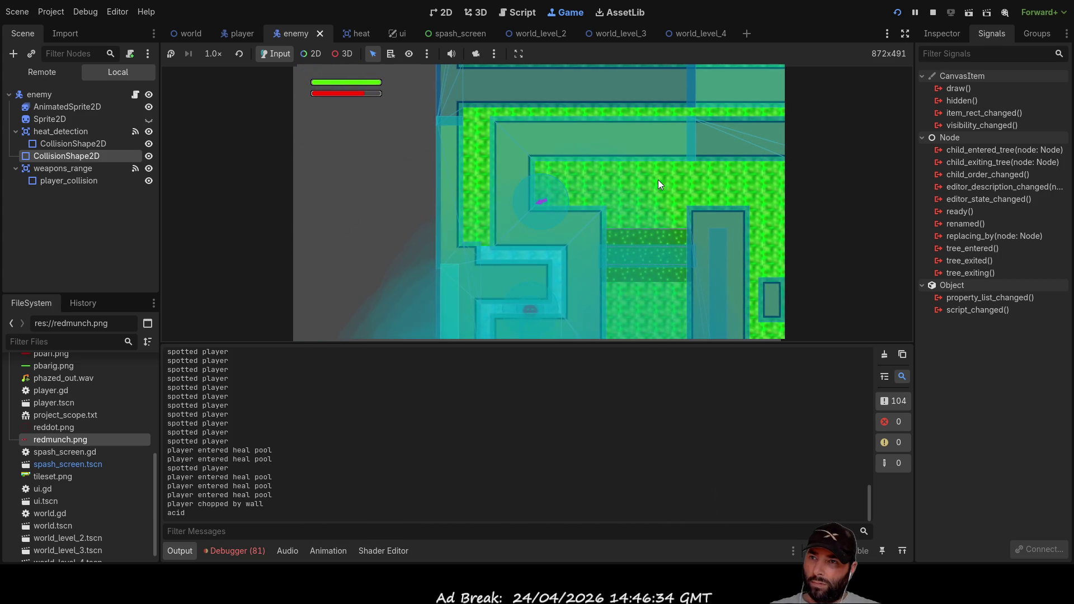
key(Right)
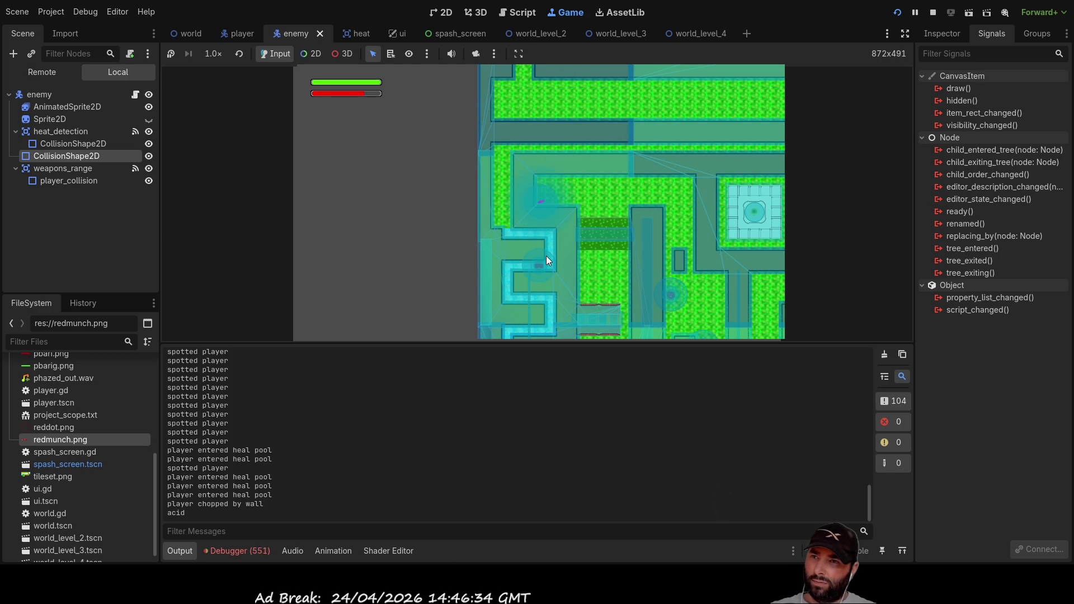
Weave the player right, up and down through the maze corridors
key(Right)
key(Up)
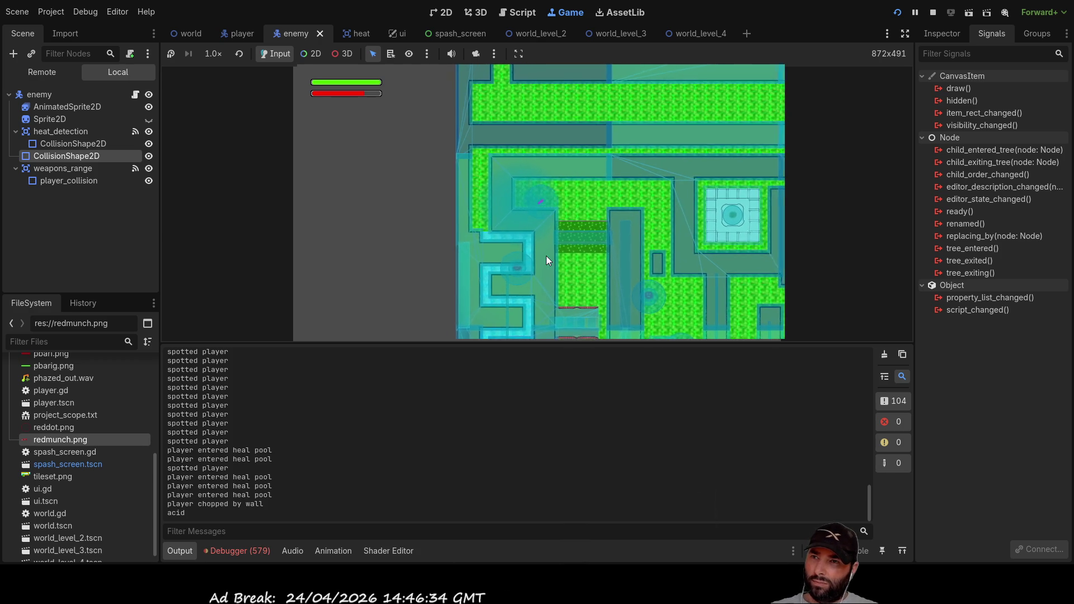
key(Right)
key(Down)
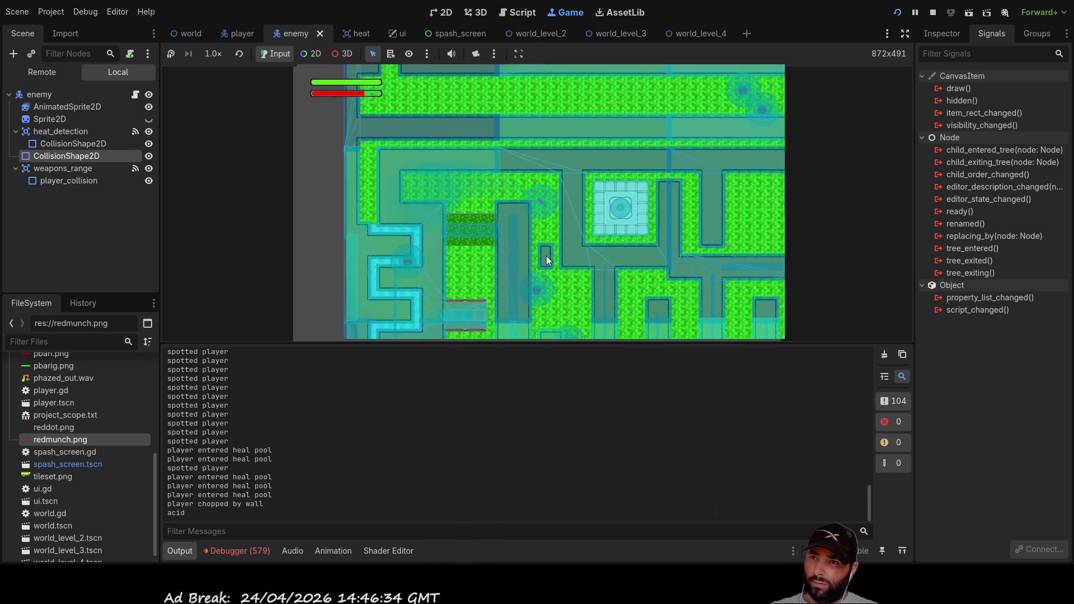
key(Down)
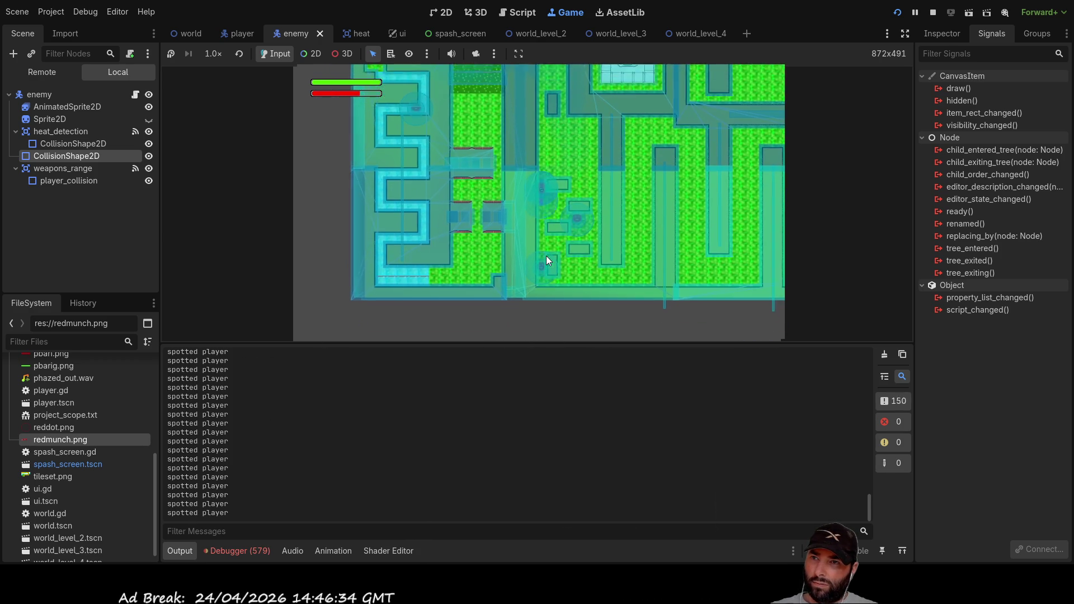
key(Up)
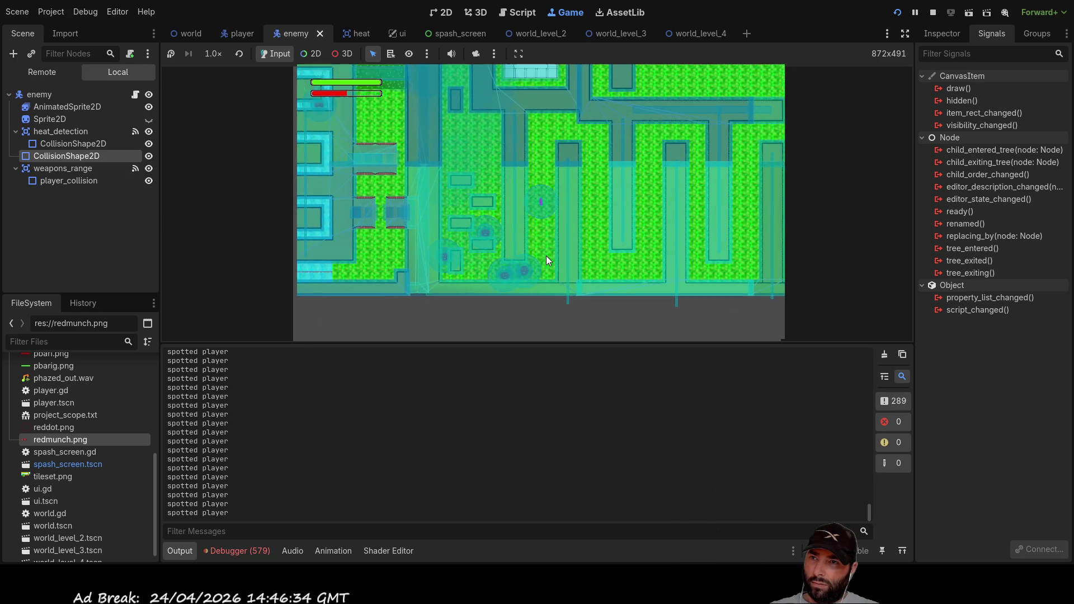
key(Down)
key(Right)
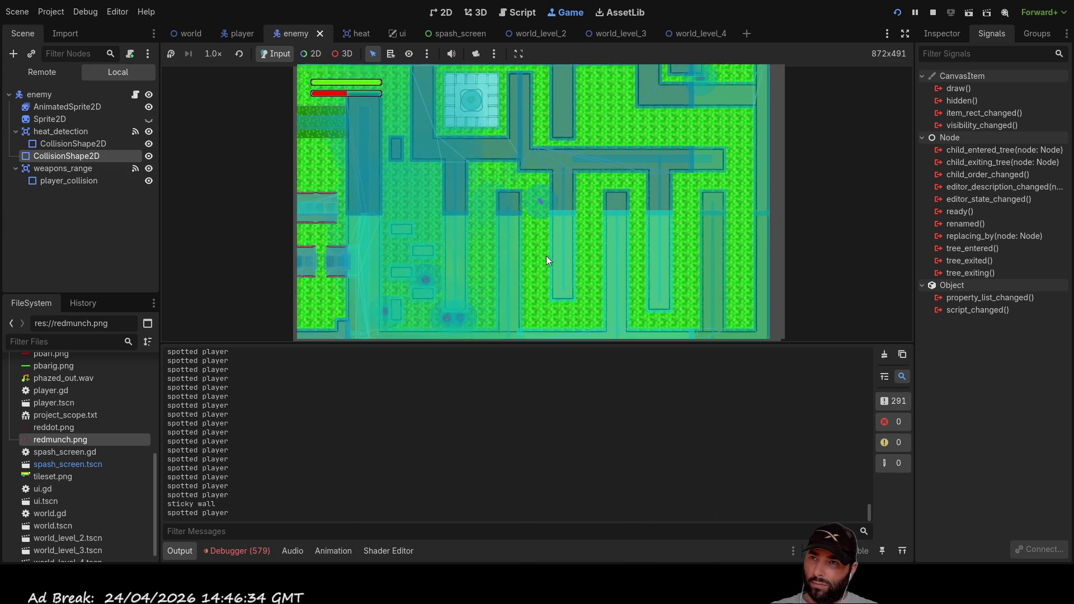
key(Up)
key(Right)
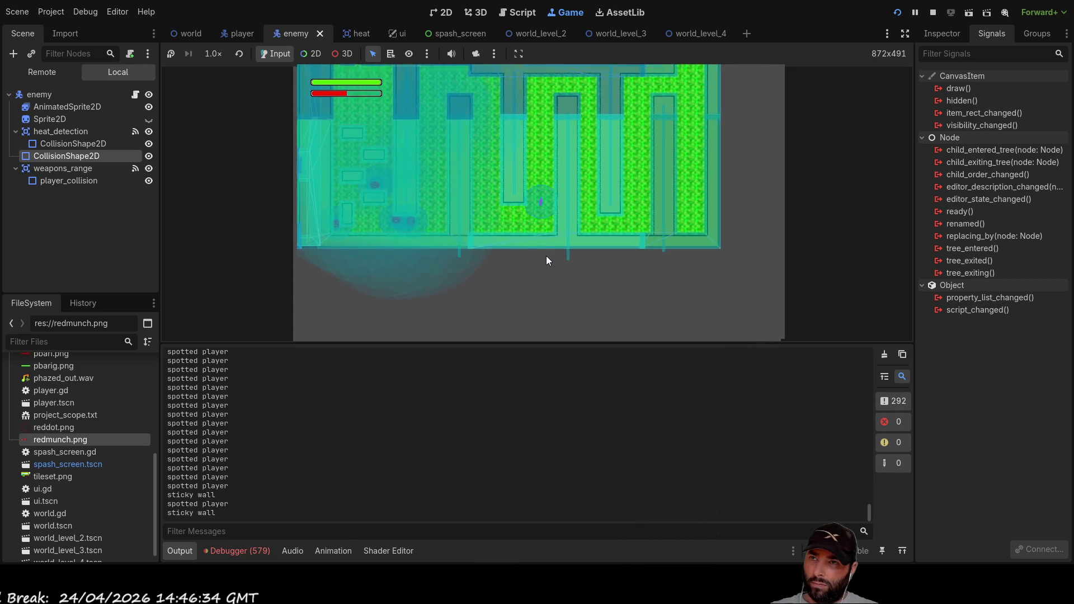
key(Down)
key(Right)
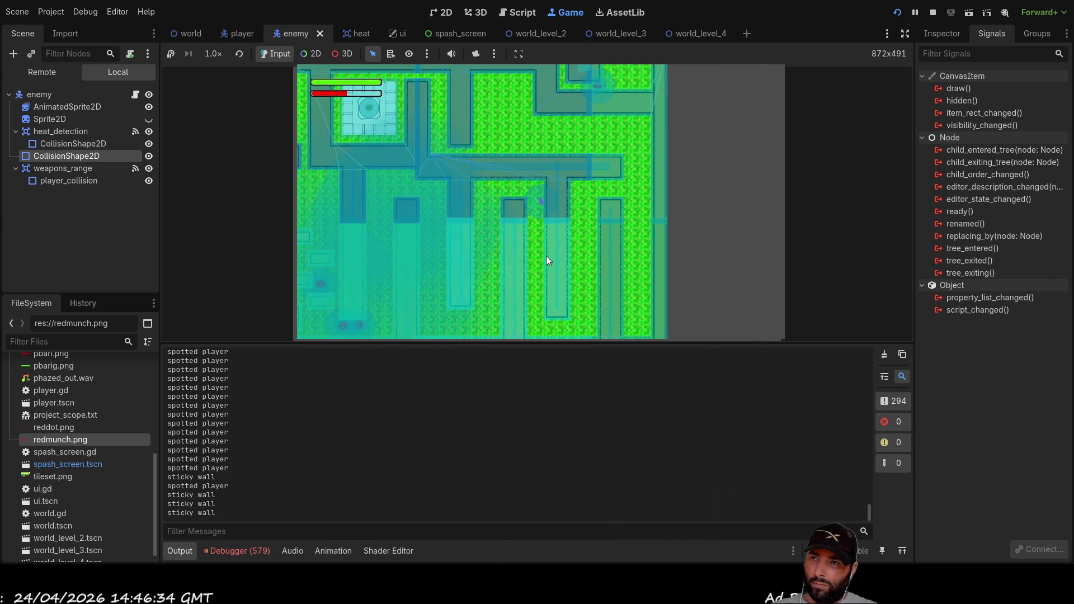
key(Up)
key(Right)
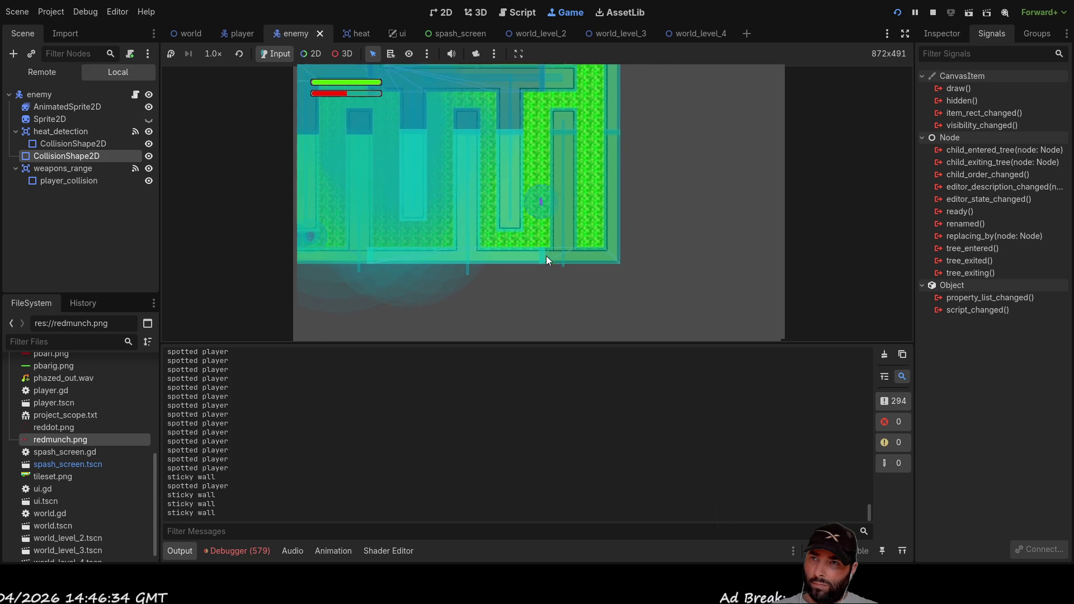
key(Up)
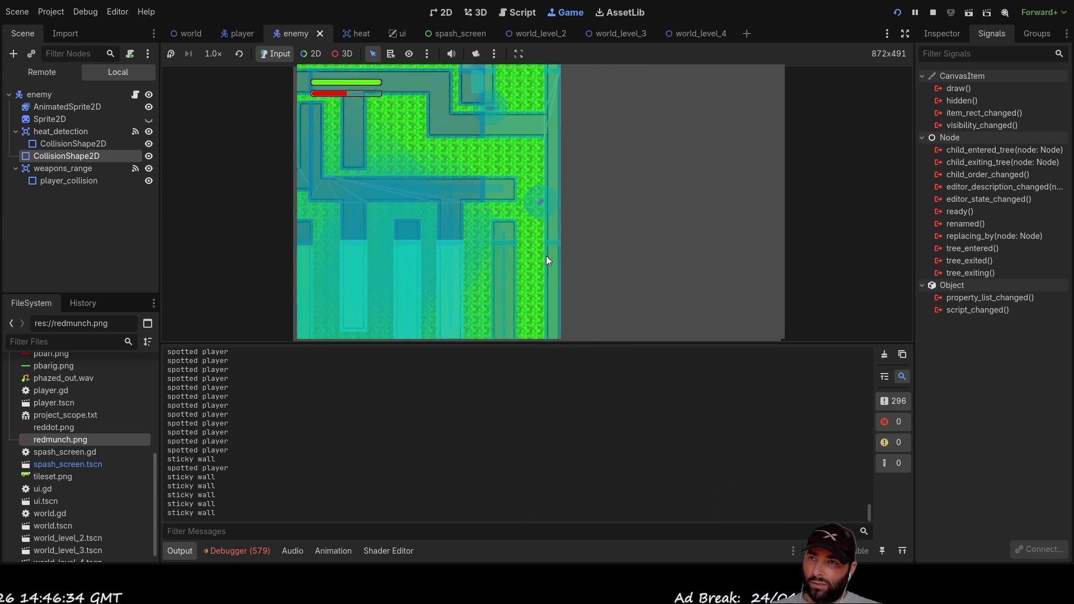
key(Left)
key(Left)
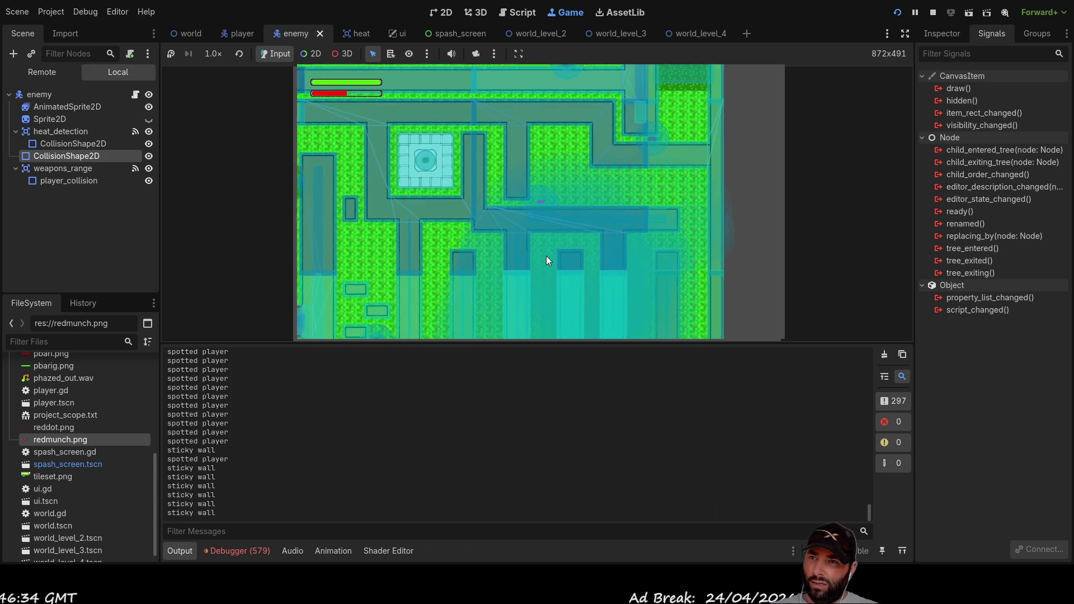
key(Up)
key(Left)
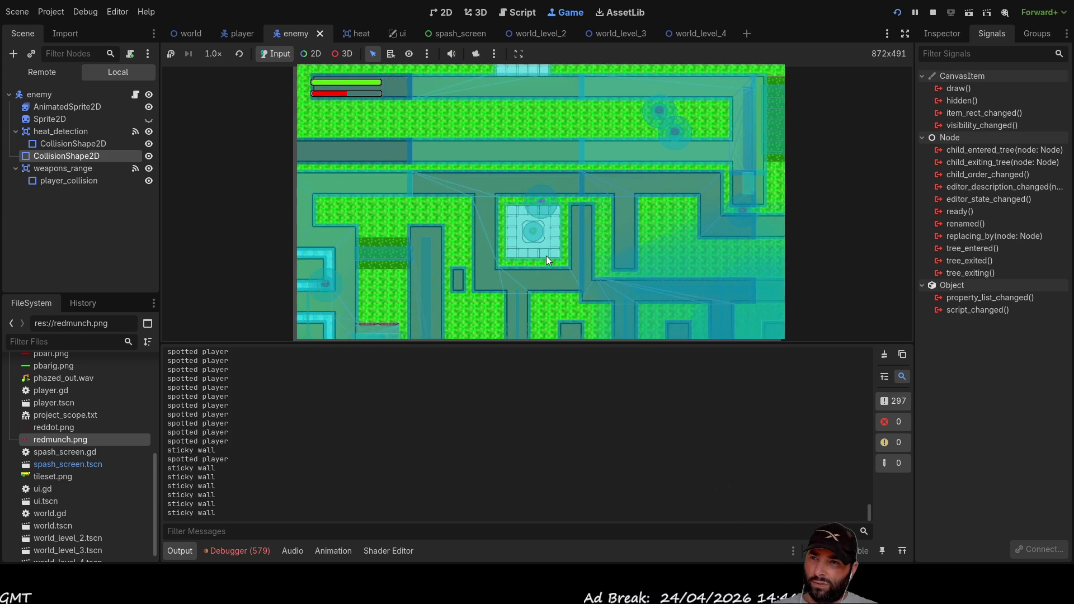
key(Down)
key(Right)
Keep steering the player left past enemies until a wall chops it and GAME OVER appears
key(Up)
key(Right)
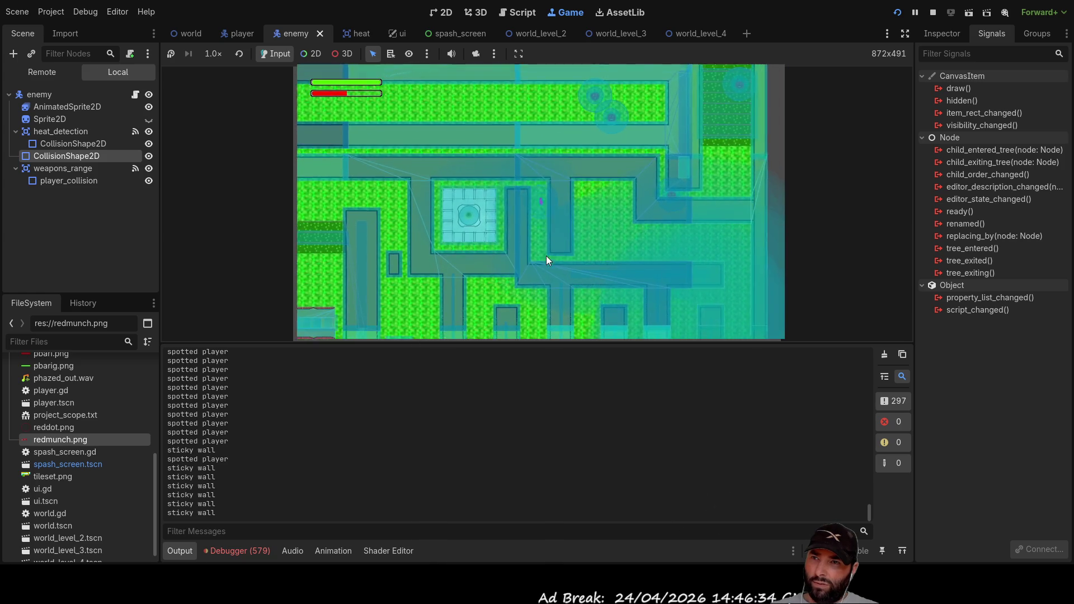
key(Down)
key(Right)
key(Down)
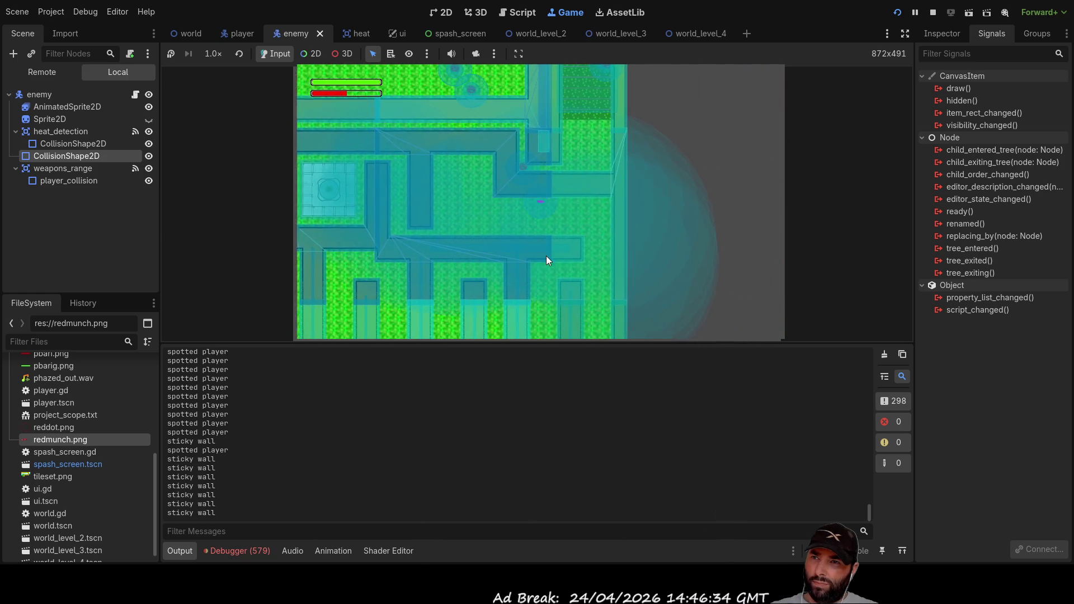
key(Left)
key(Down)
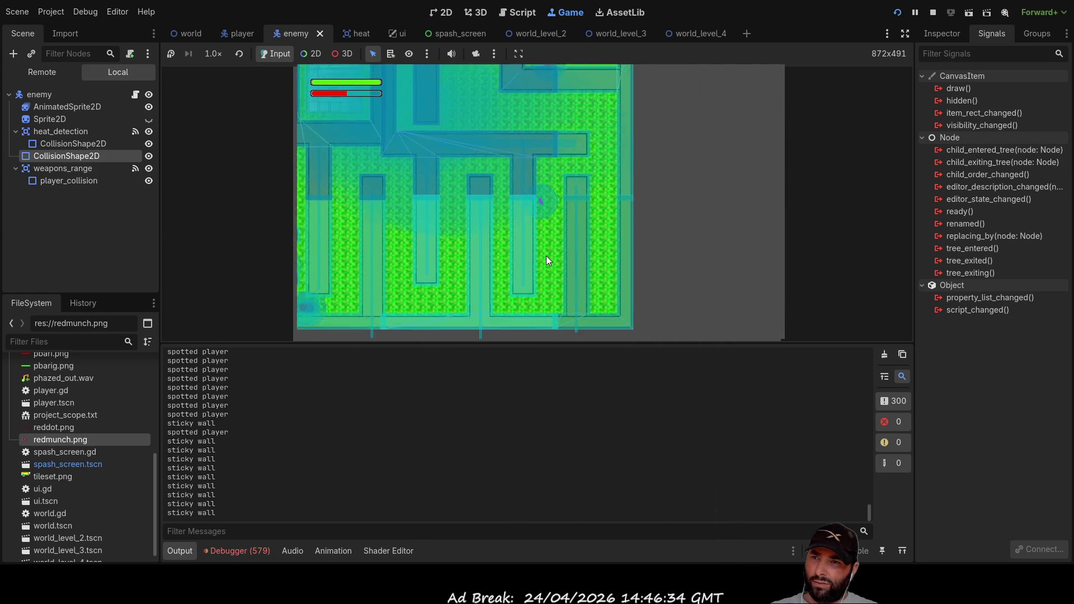
key(Up)
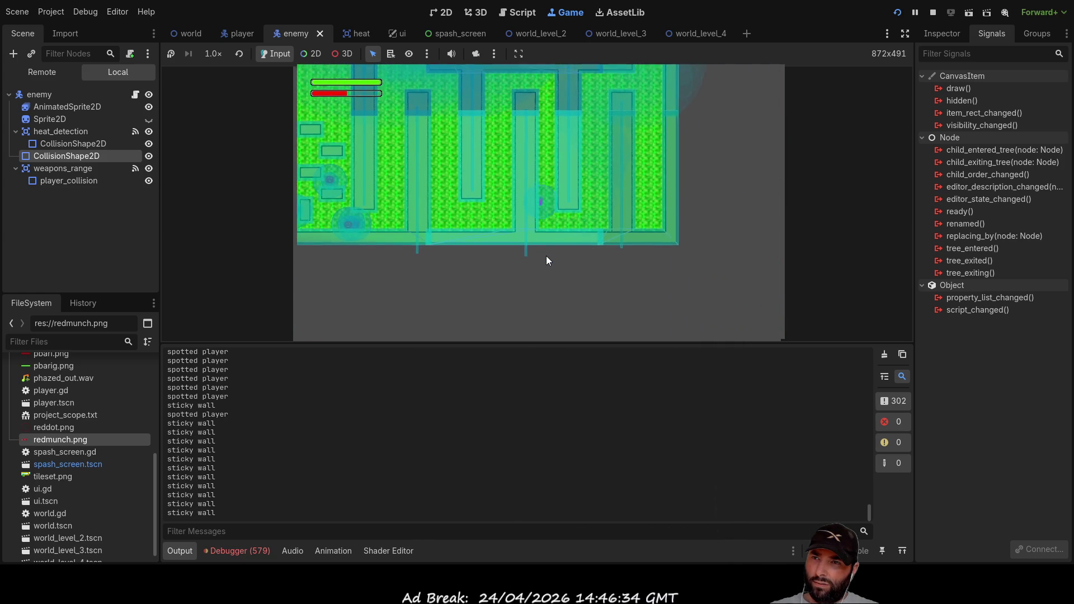
key(Left)
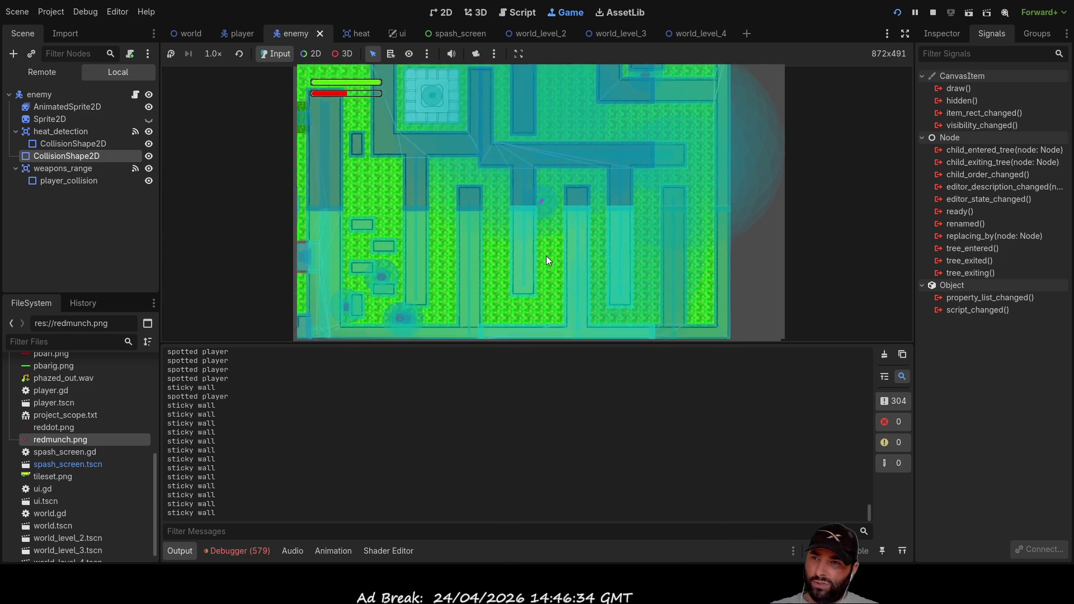
key(Down)
key(Up)
key(Left)
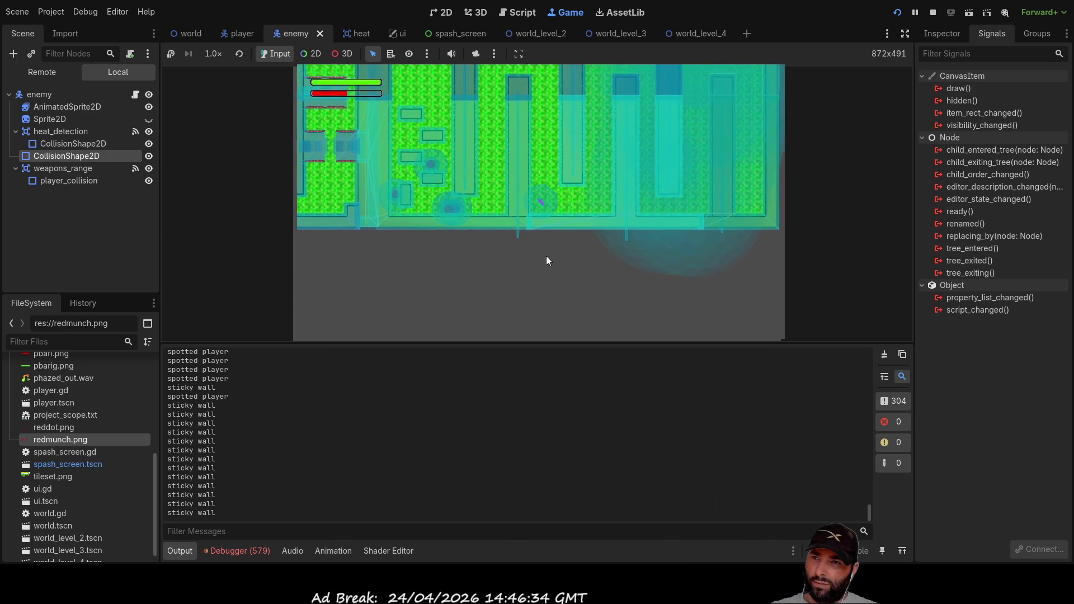
key(Down)
key(Left)
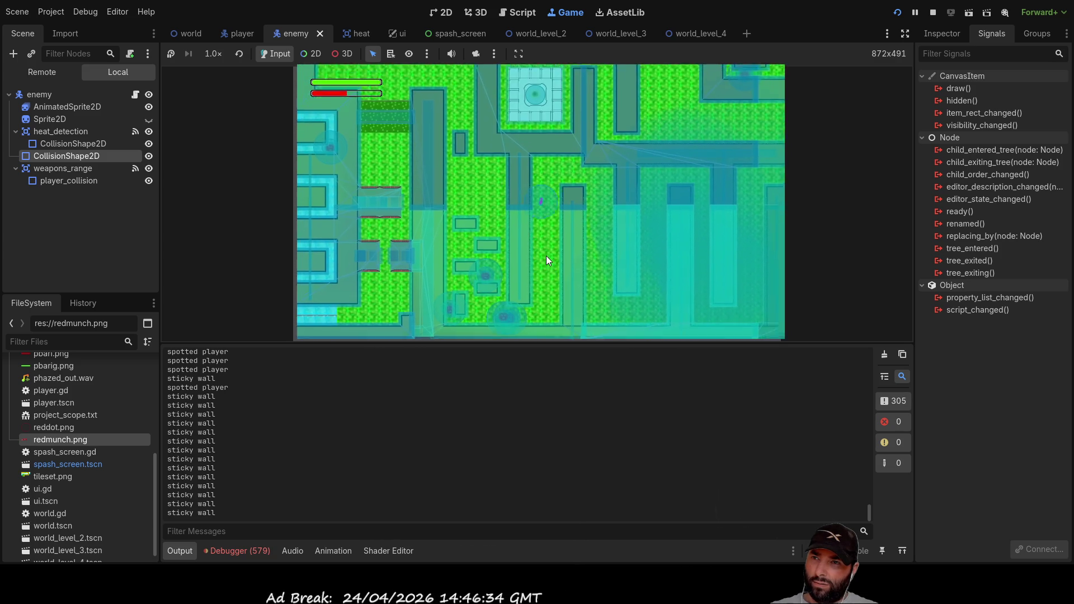
key(Down)
key(Left)
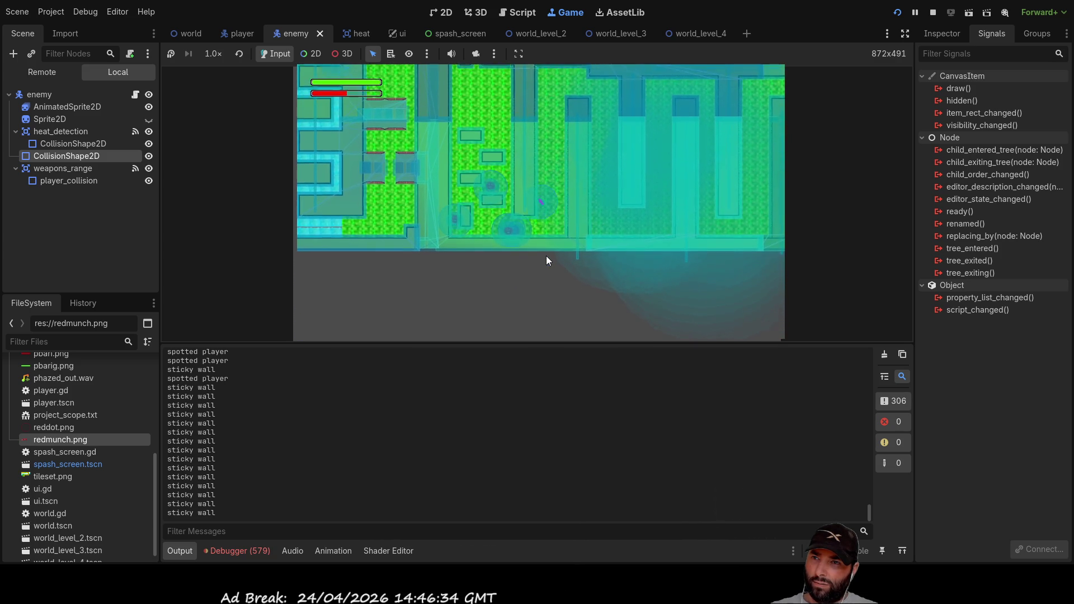
key(Left)
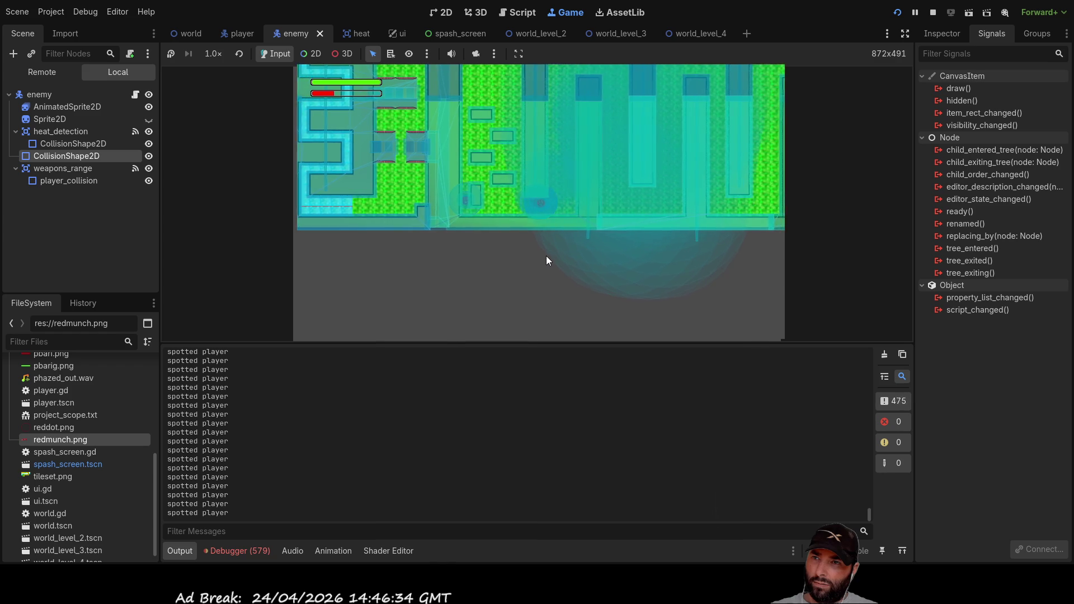
key(Up)
key(Up)
key(Left)
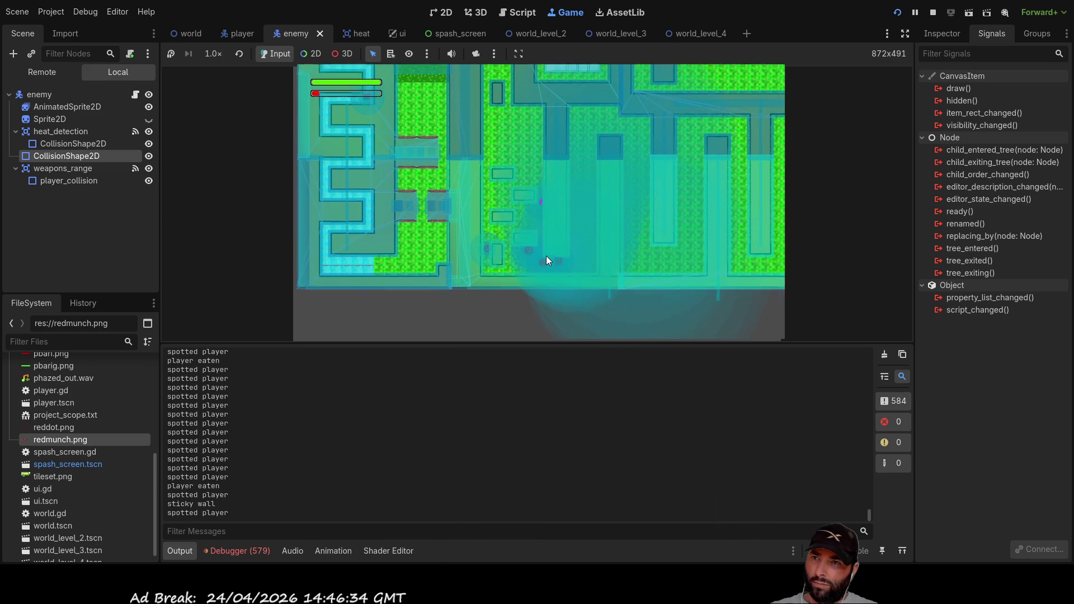
key(Left)
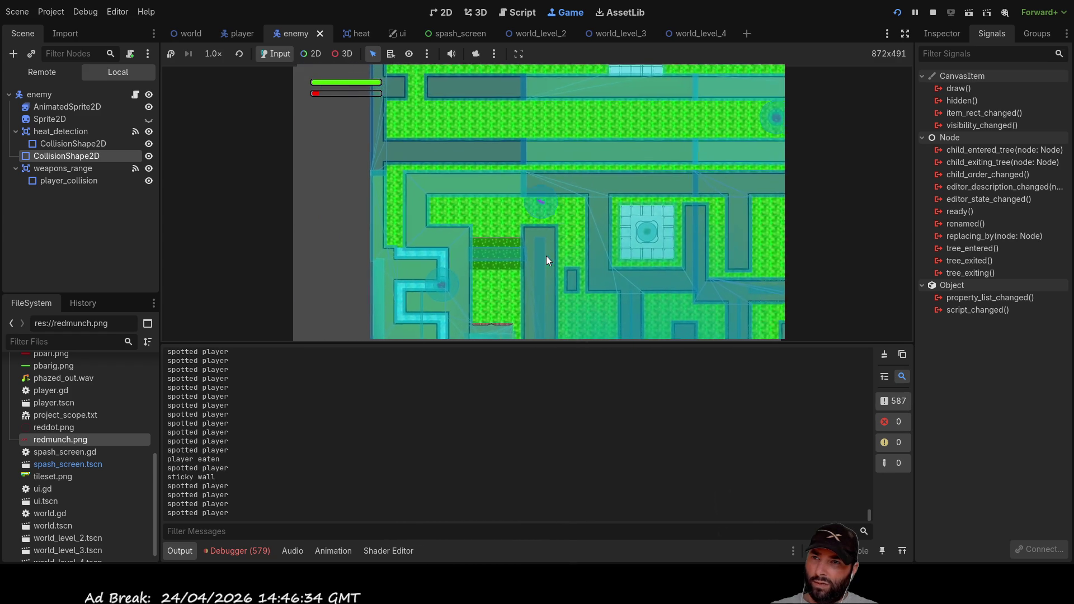
key(Down)
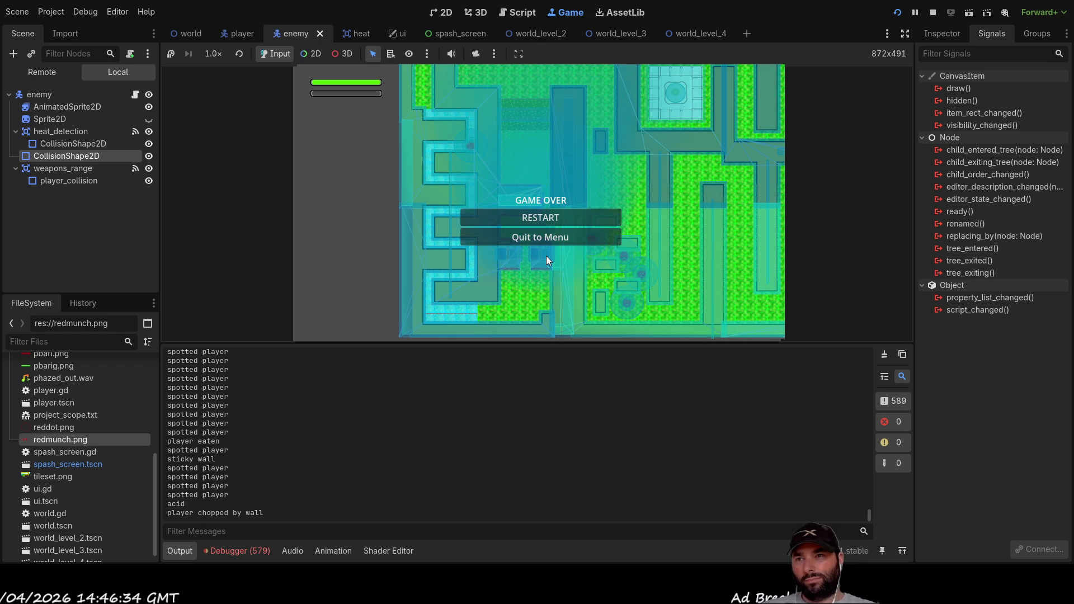
End the playtest from the game-over screen and show the player scene's damage_area in the 2D view
click(564, 239)
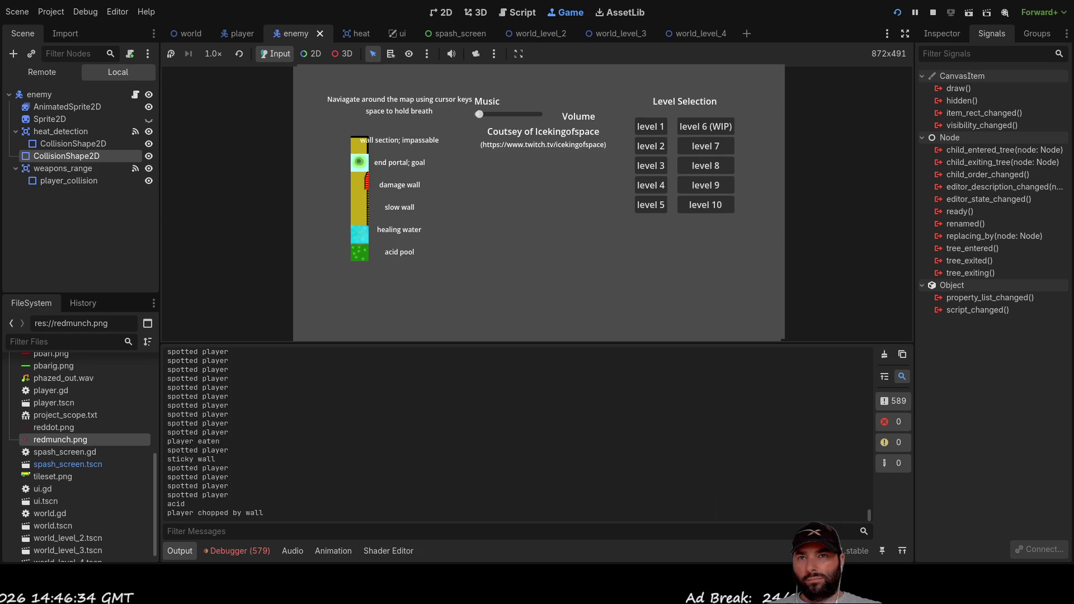
click(933, 12)
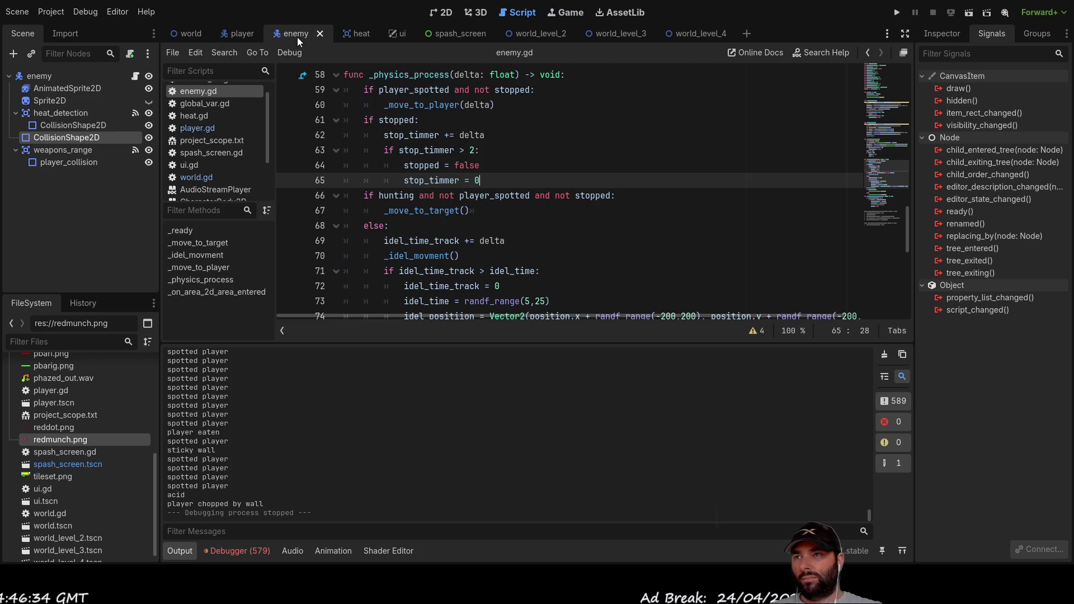
click(241, 34)
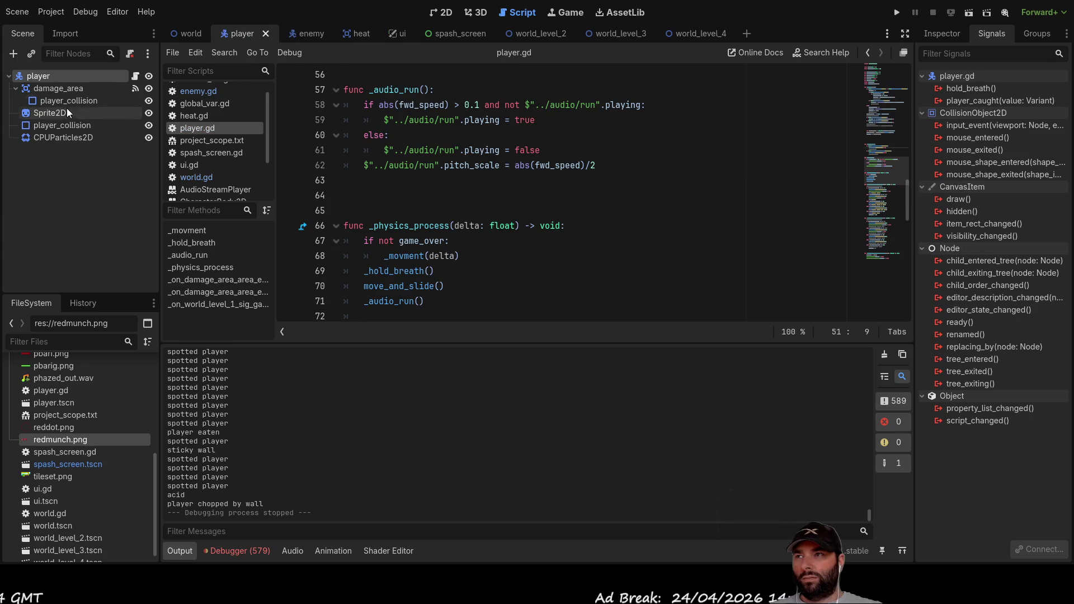
click(47, 89)
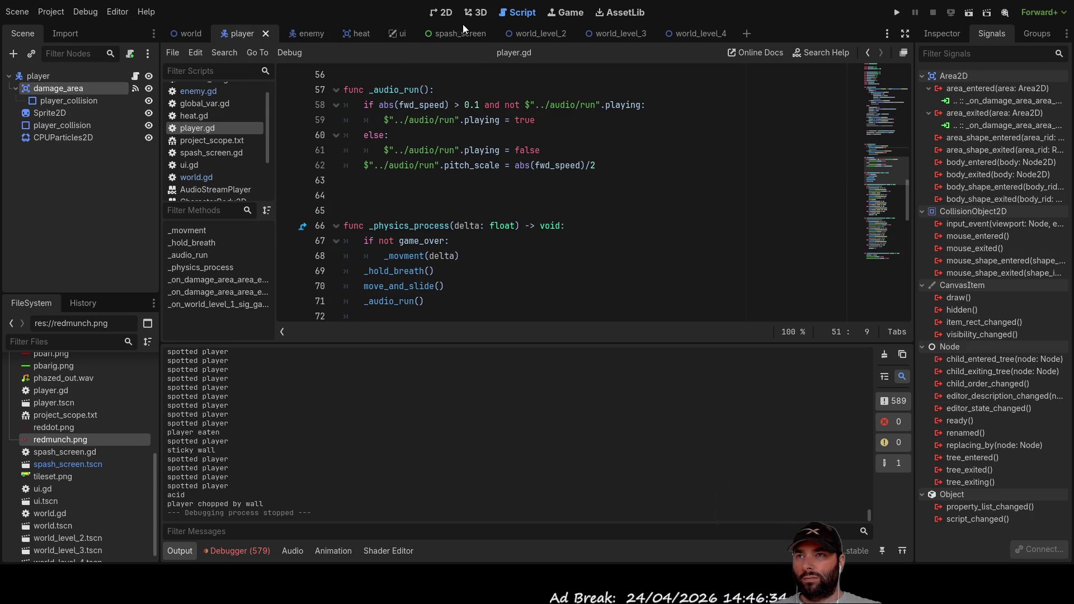
click(443, 17)
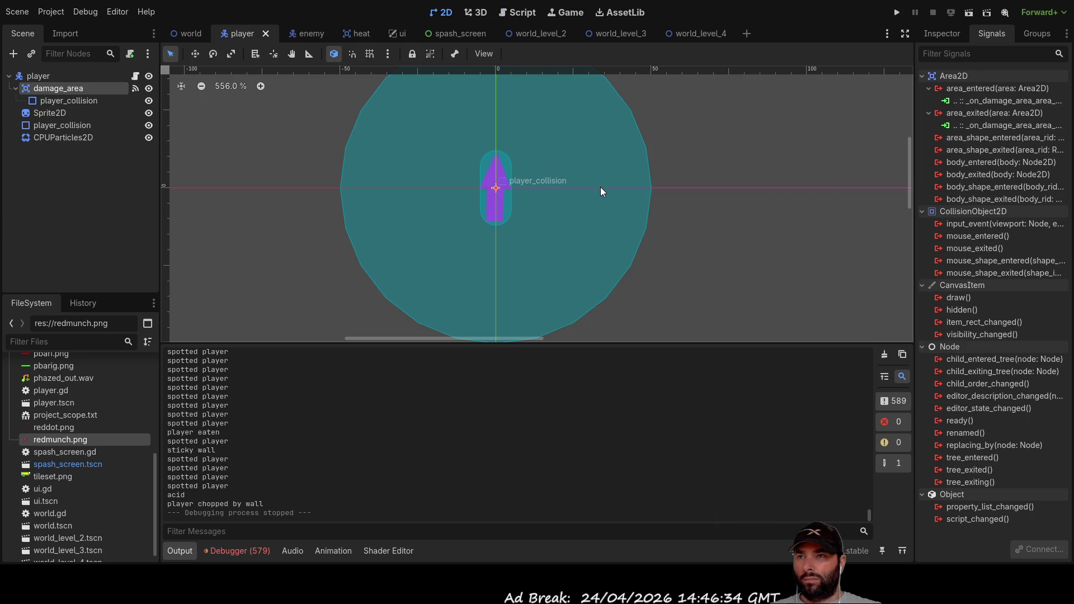
Shrink the damage_area's circular collision shape so it just surrounds the player
click(120, 101)
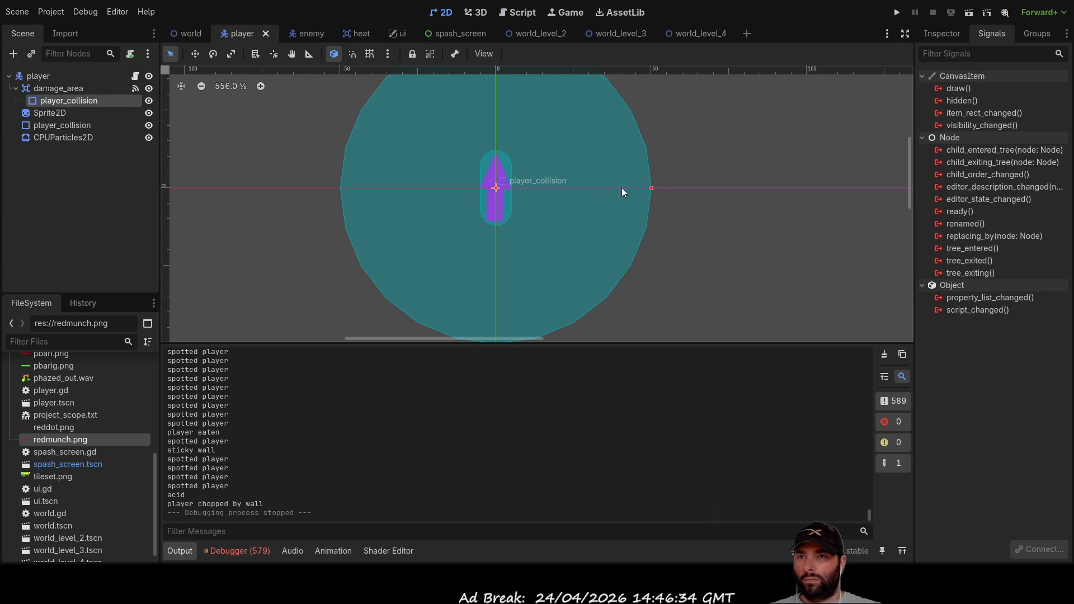
drag(651, 188, 532, 192)
scroll(538, 203, up, 5)
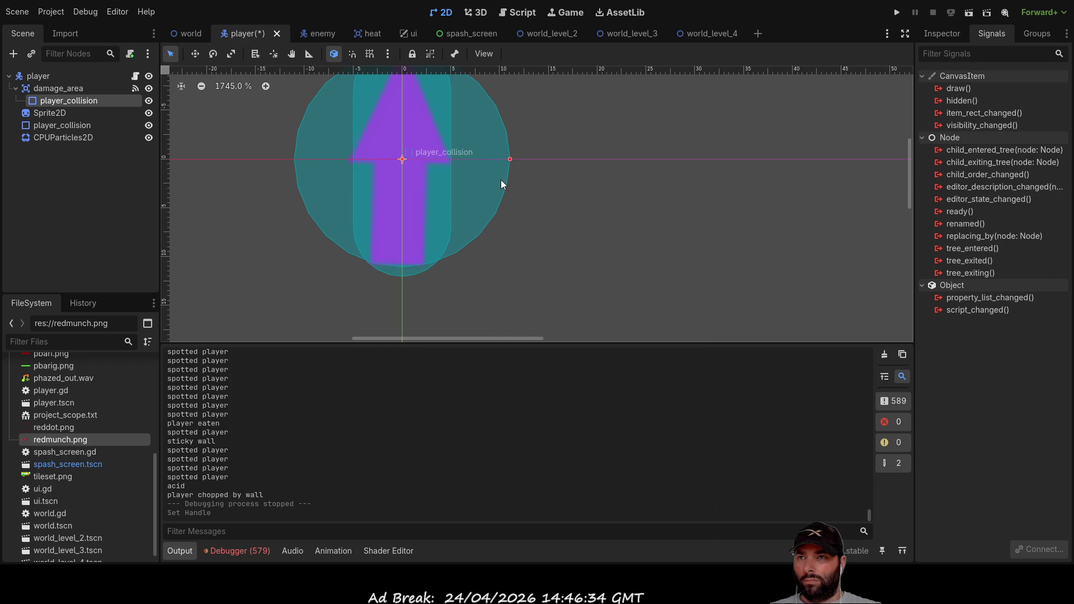
Change the shape to a CapsuleShape2D and adjust its radius and height to fit the player
click(943, 34)
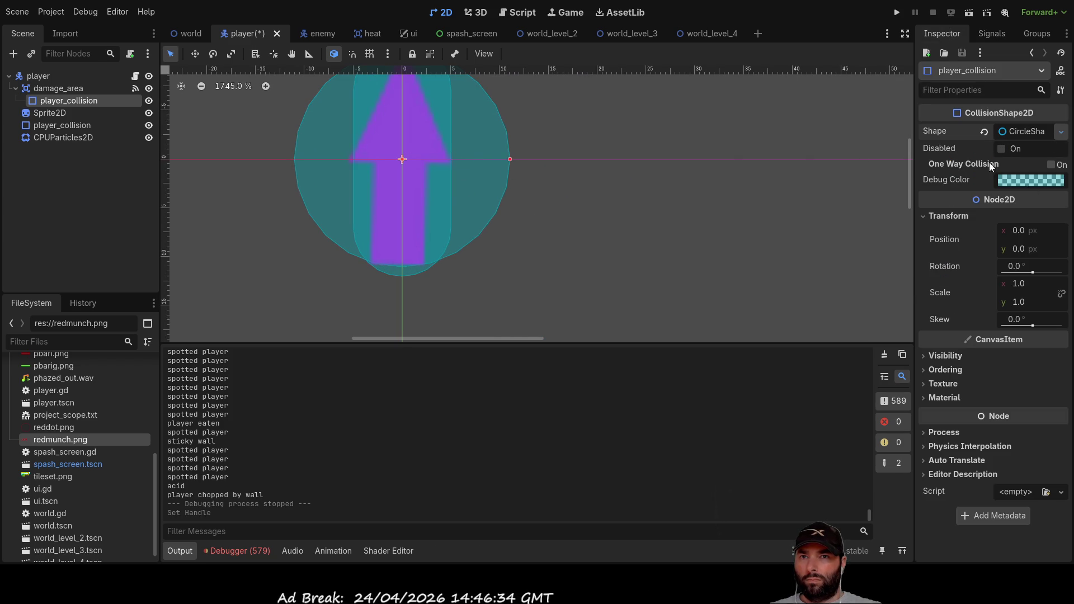
key(ctrl+z)
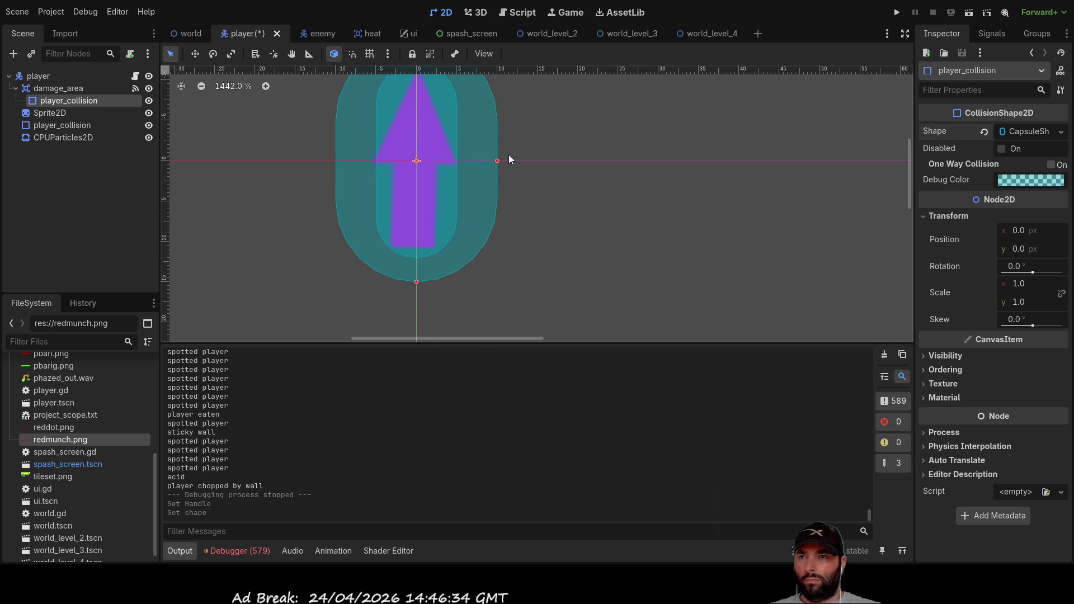
drag(537, 227, 507, 226)
scroll(526, 226, down, 2)
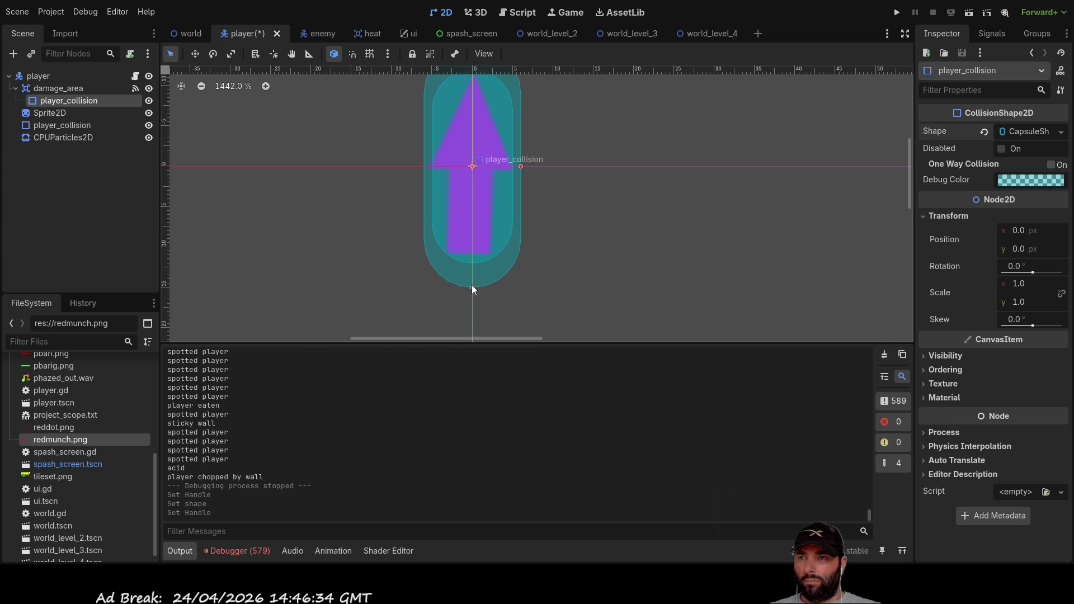
drag(471, 285, 476, 263)
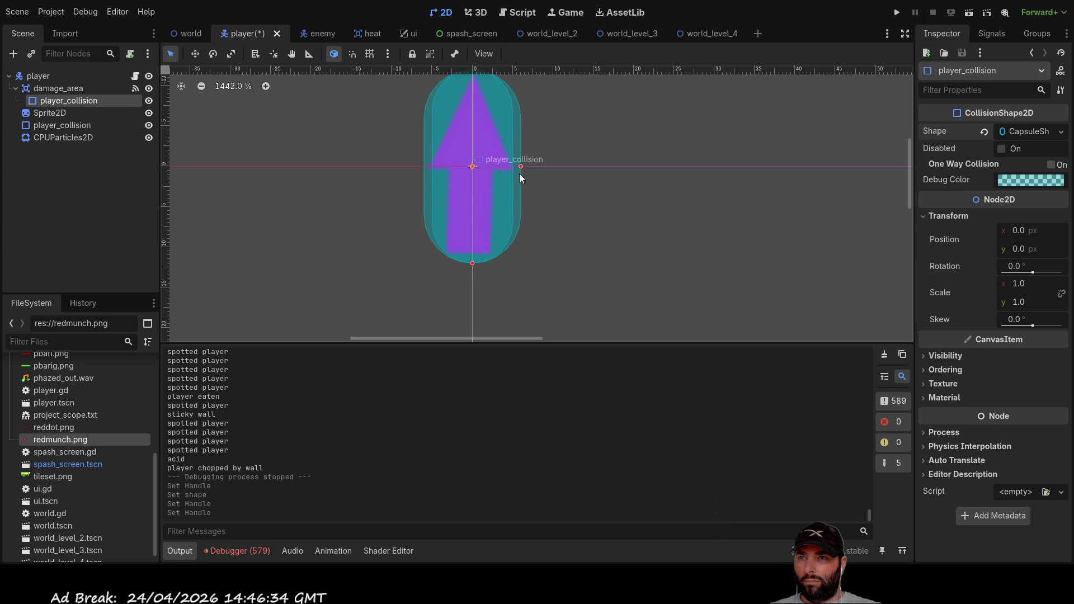
drag(521, 167, 546, 166)
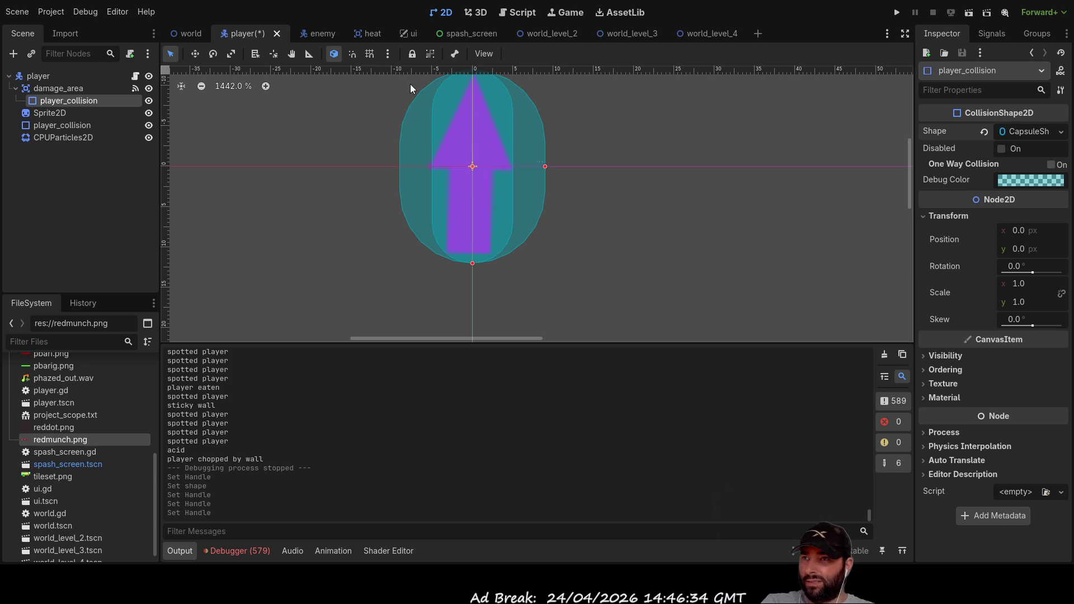
Run the game, start level 1 and move the player upward past the enemies
click(897, 12)
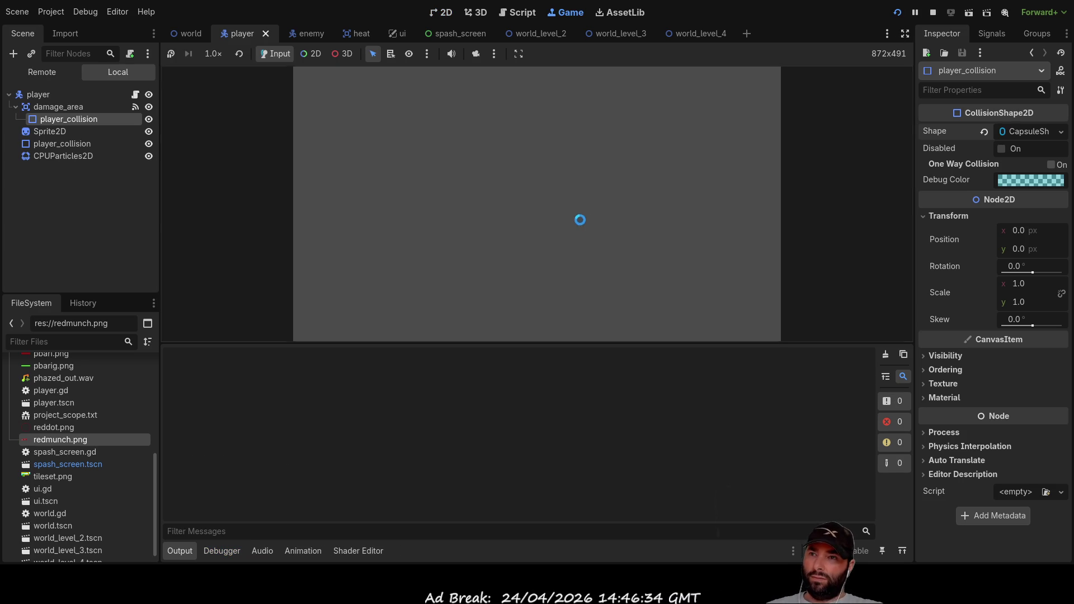
click(649, 125)
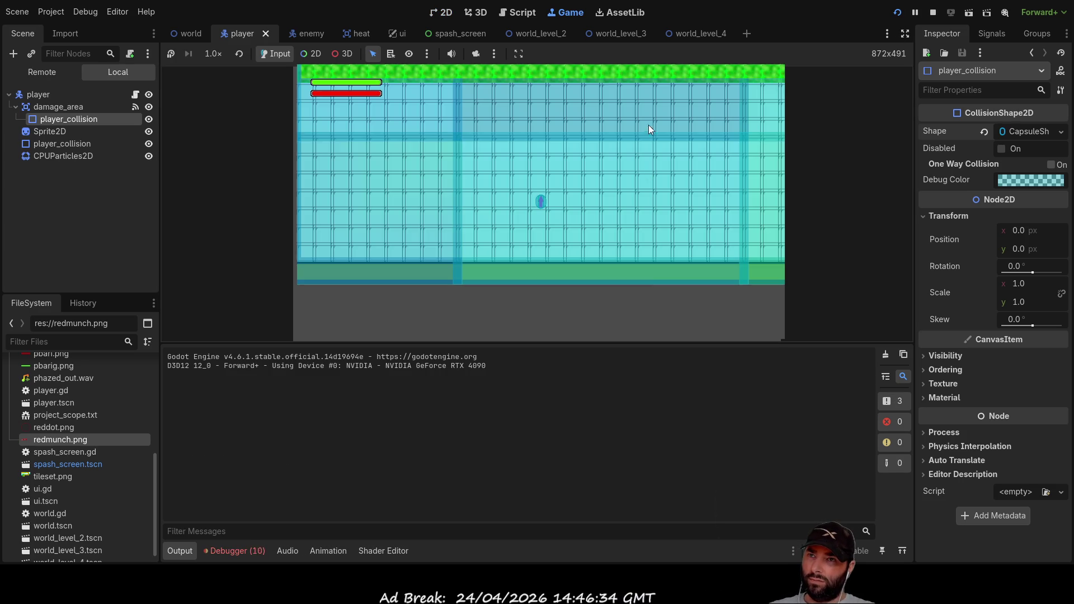
key(Up)
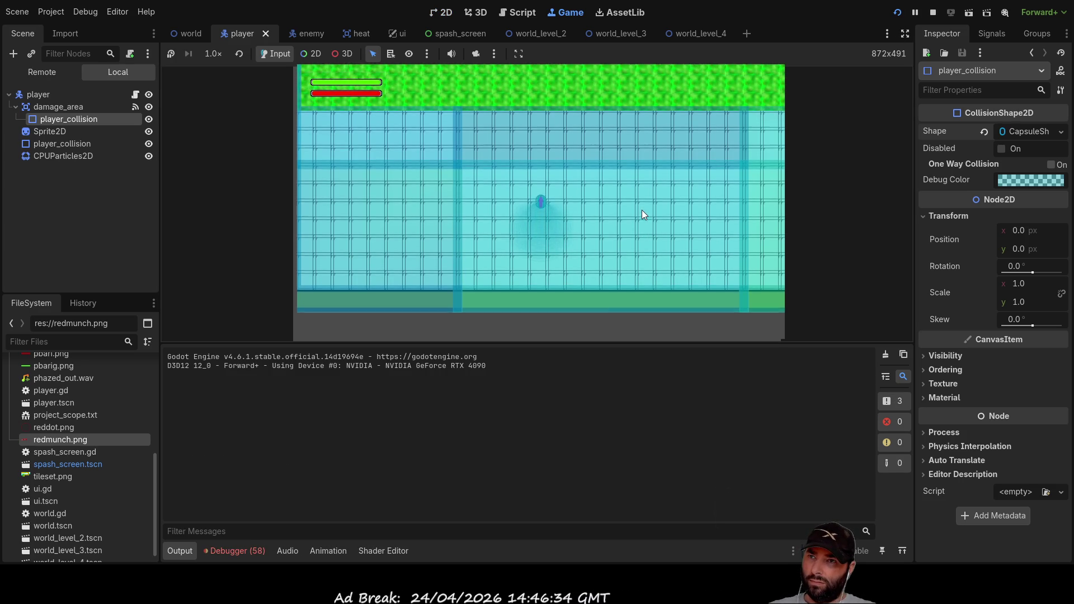
key(Right)
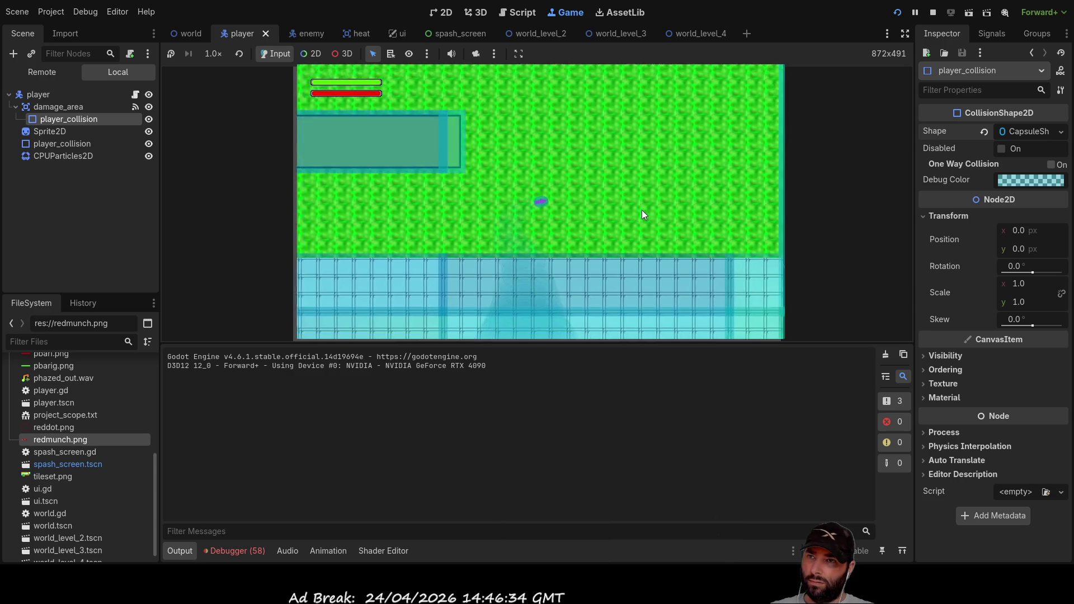
key(Left)
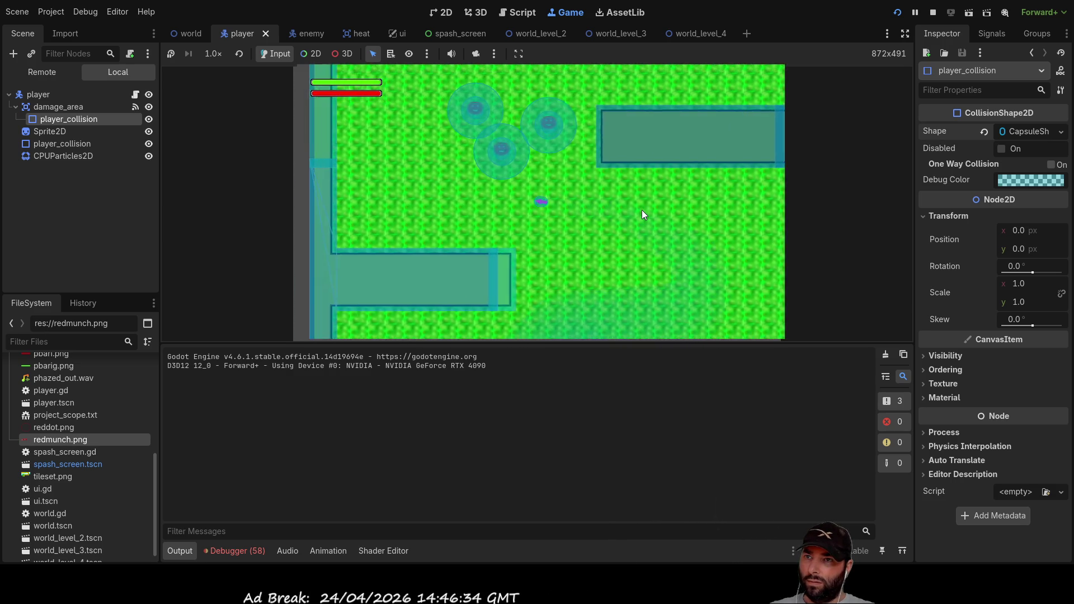
key(Up)
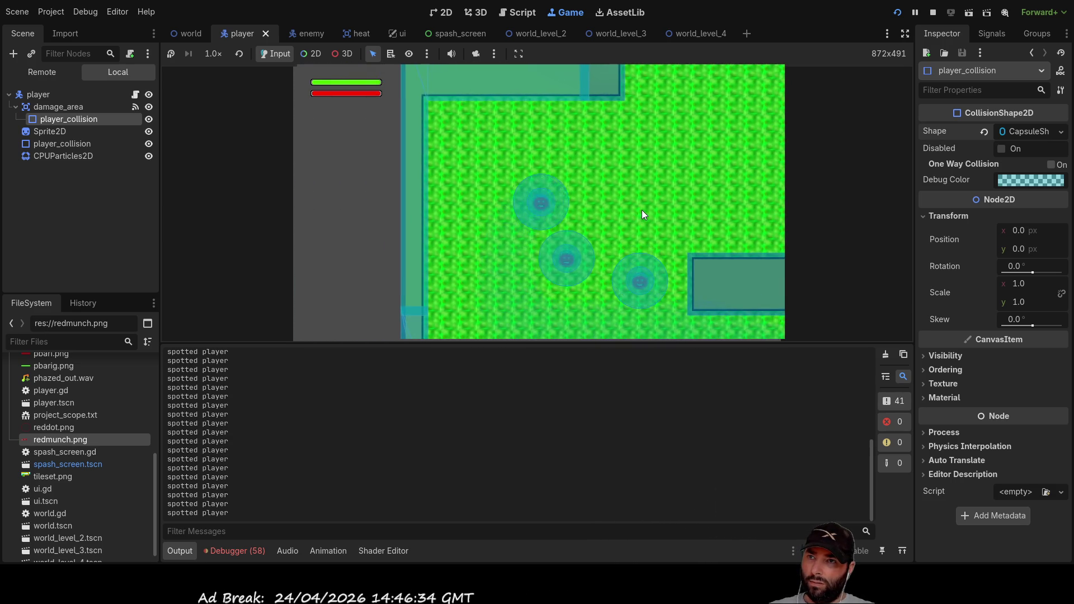
Steer the player around the maze with the arrow keys until enemies eat it and GAME OVER appears
key(Right)
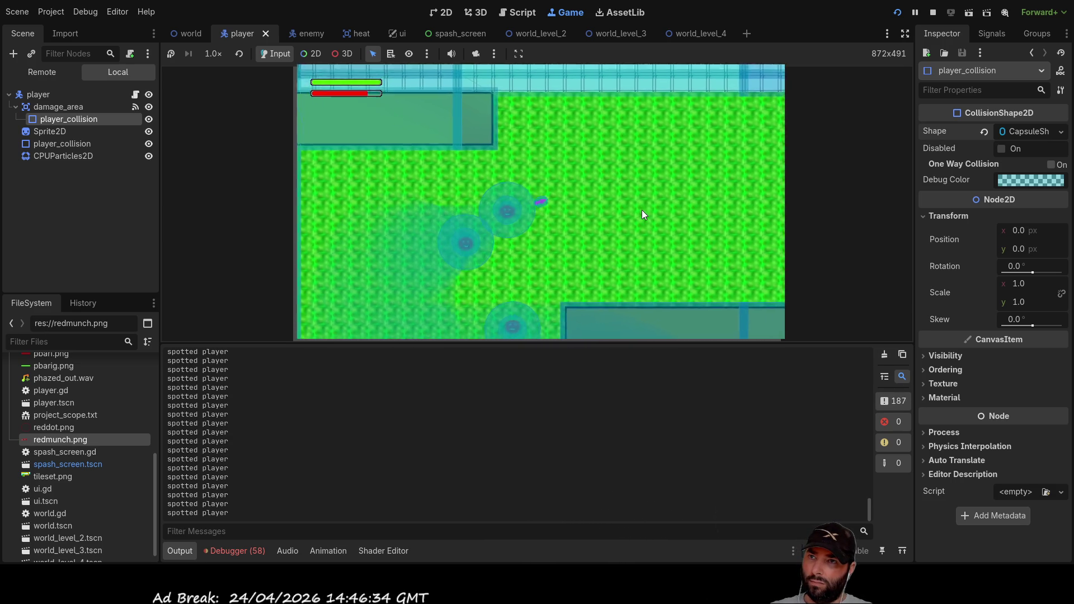
key(Down)
key(Left)
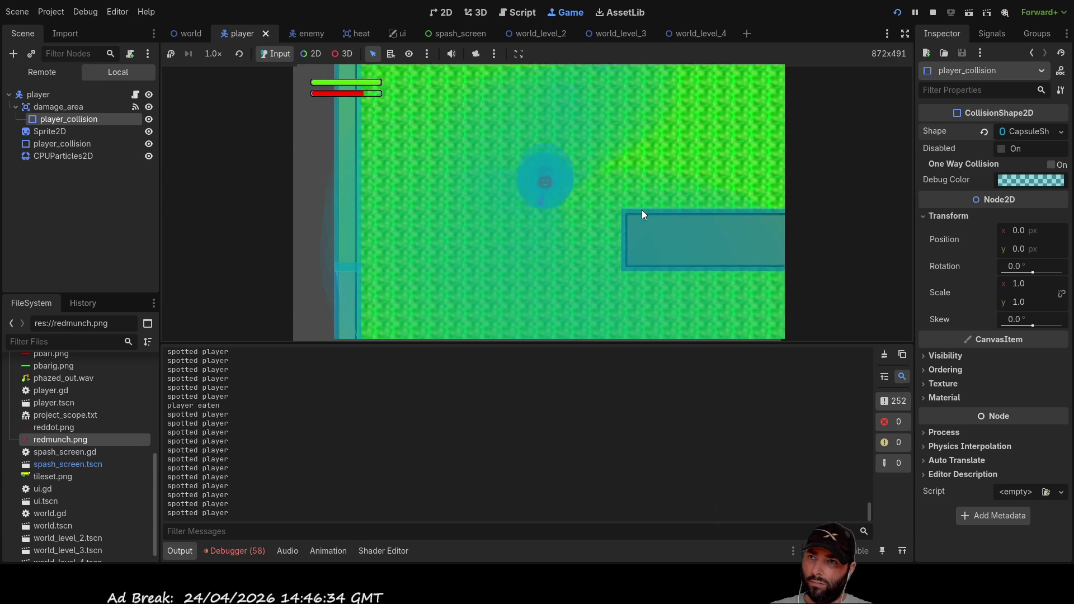
key(Right)
key(Down)
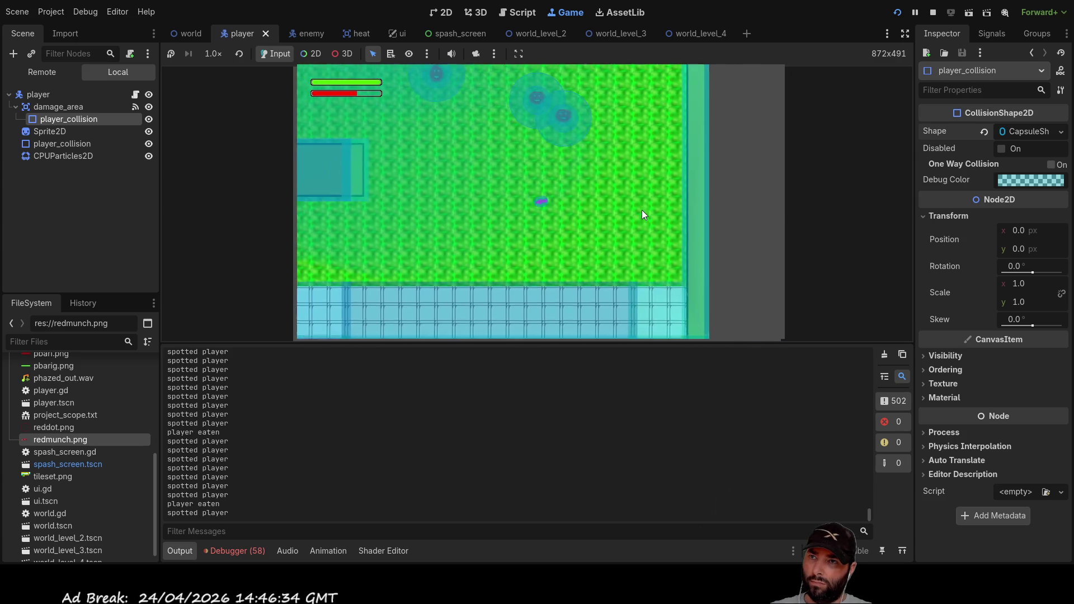
key(Left)
key(Up)
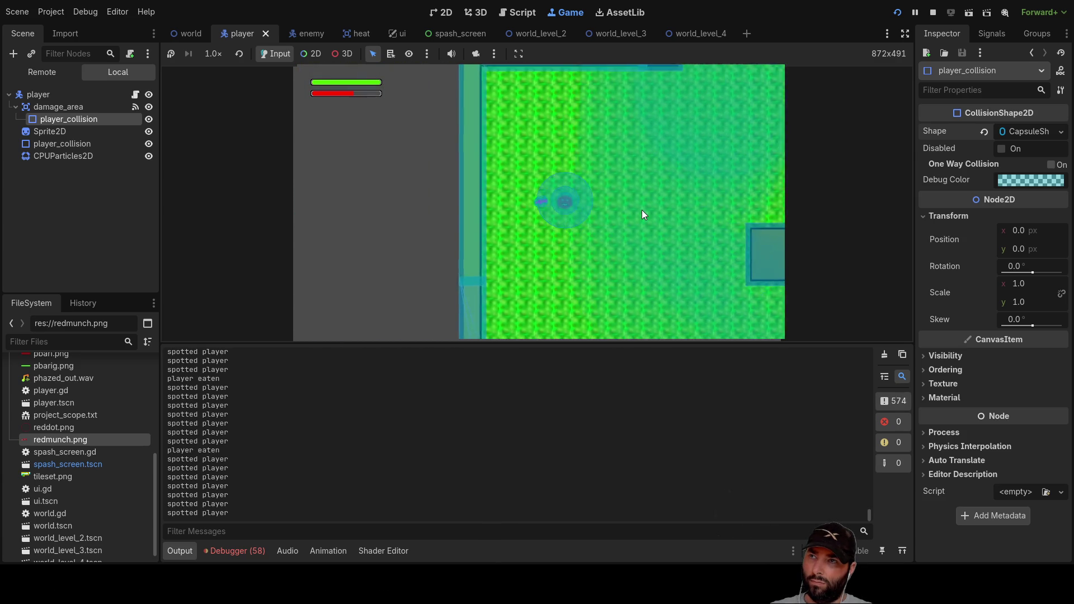
key(Right)
key(Down)
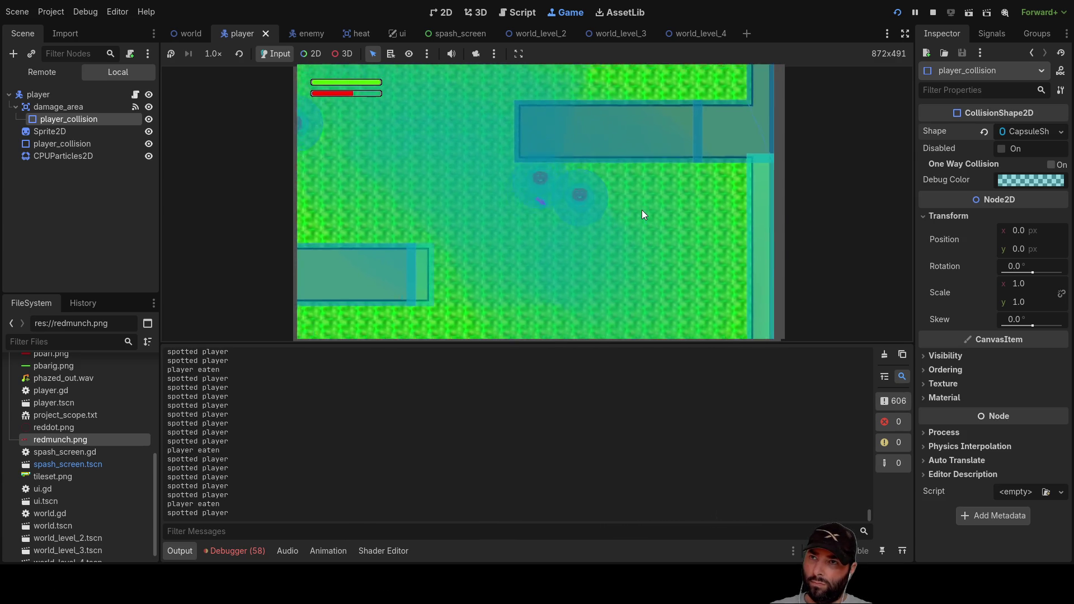
key(Down)
key(Left)
key(Up)
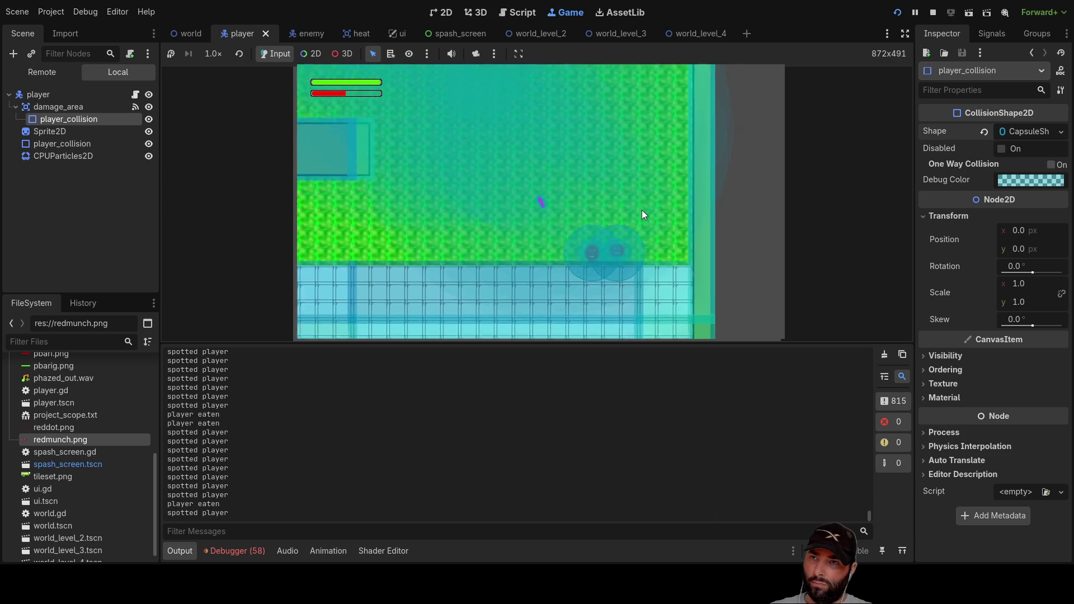
key(Left)
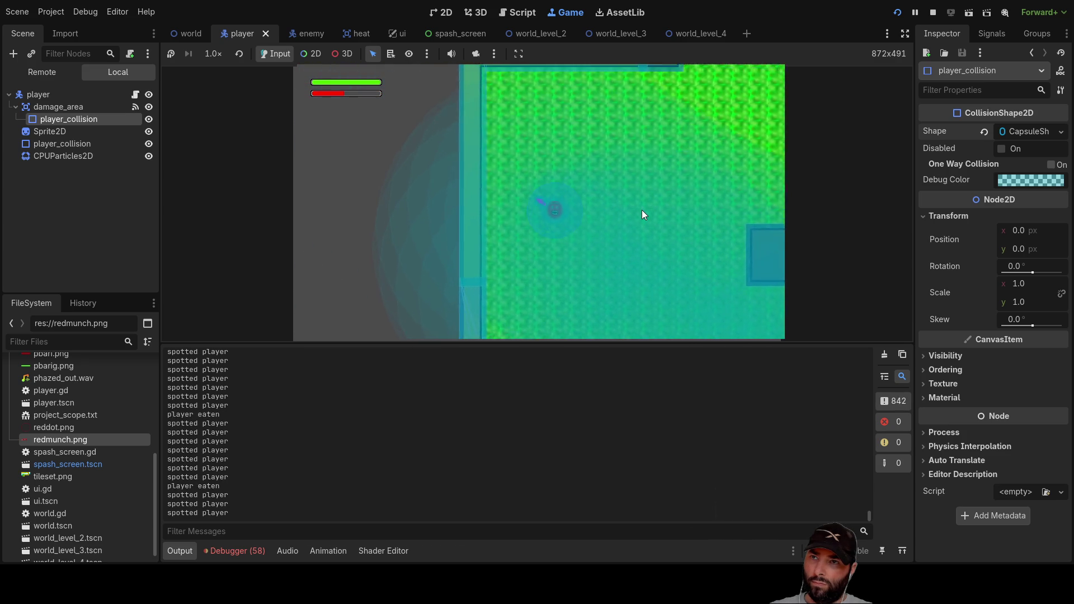
key(Right)
key(Up)
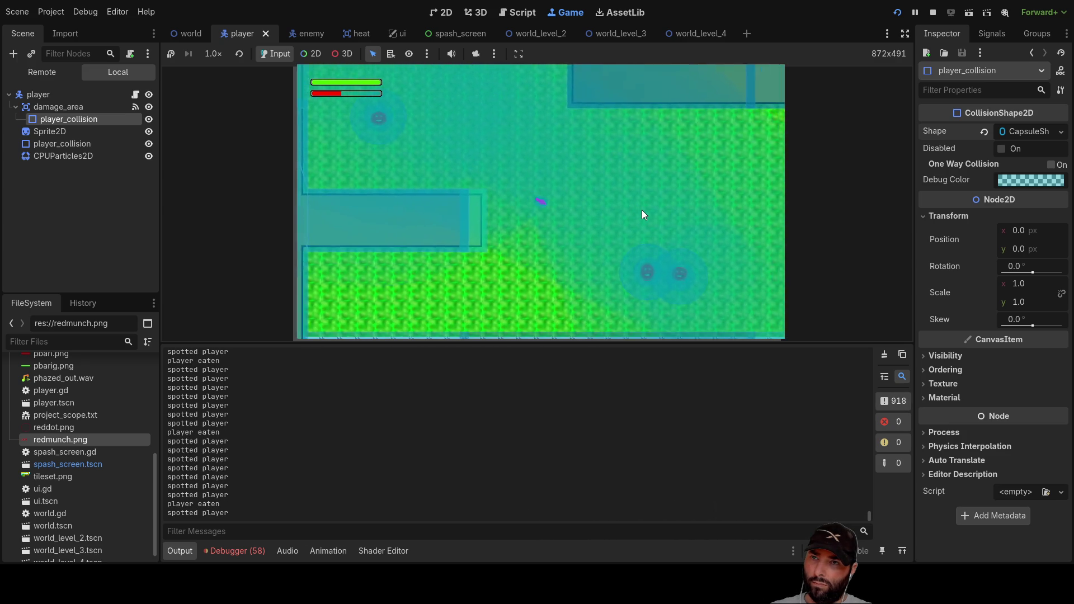
key(Down)
key(Left)
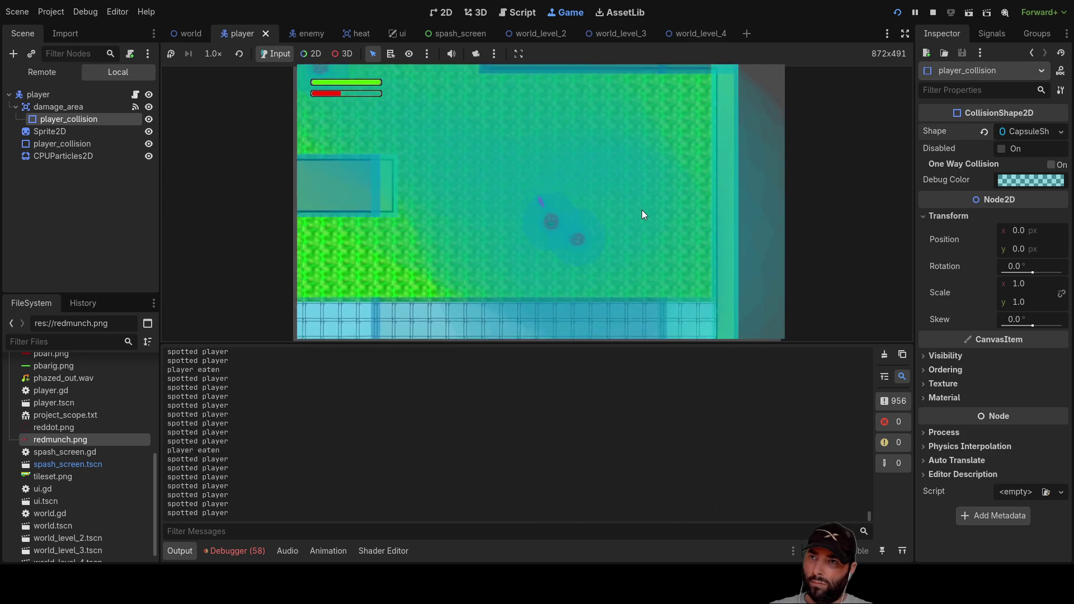
key(Up)
key(Left)
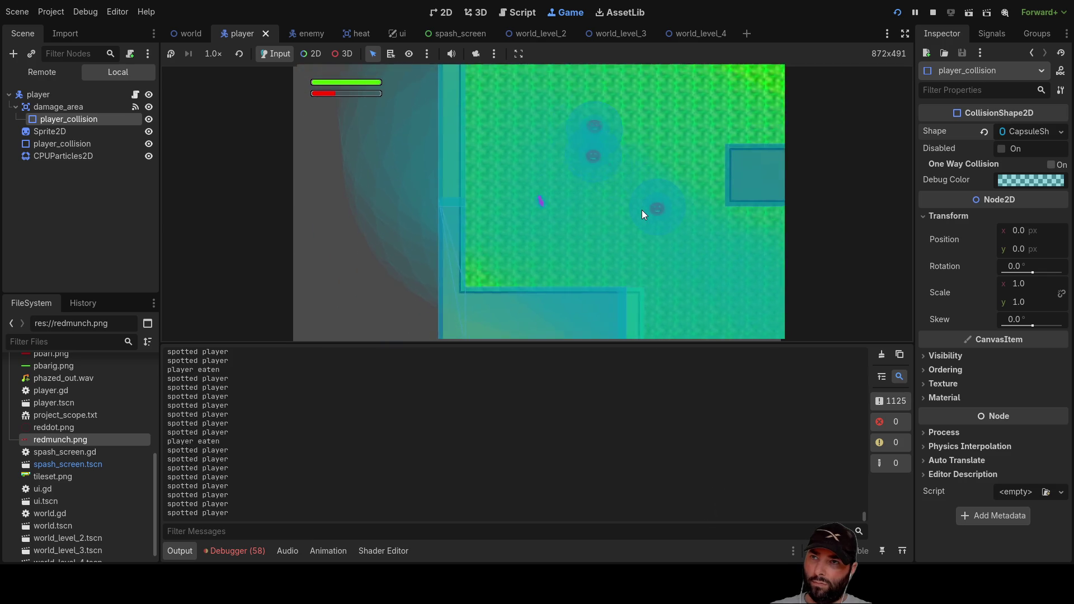
key(Up)
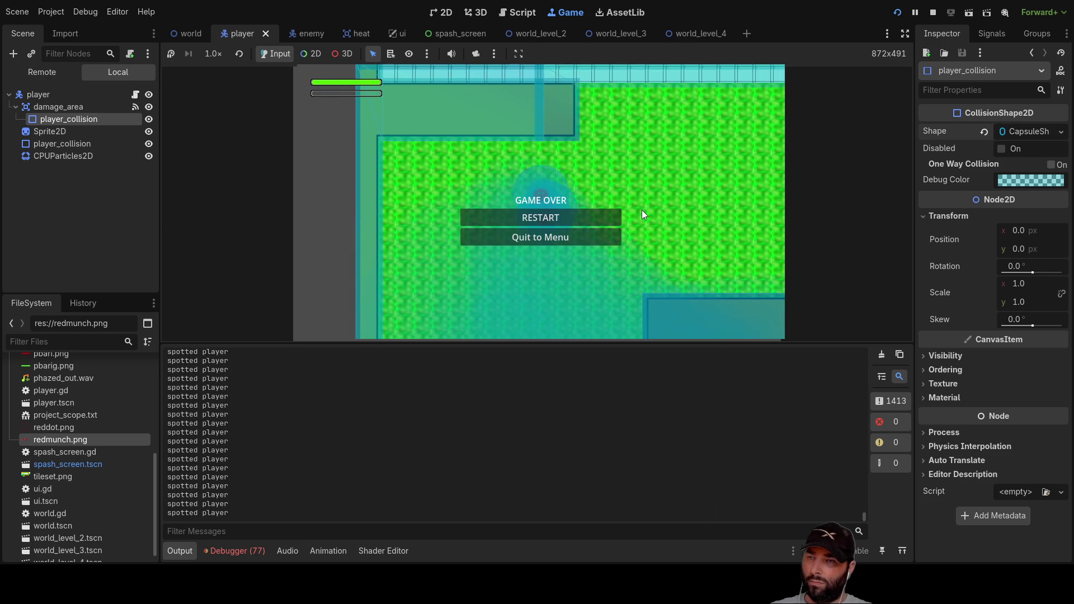
Retry after the game over and walk the player north around the wall blocks toward the enemies
click(586, 219)
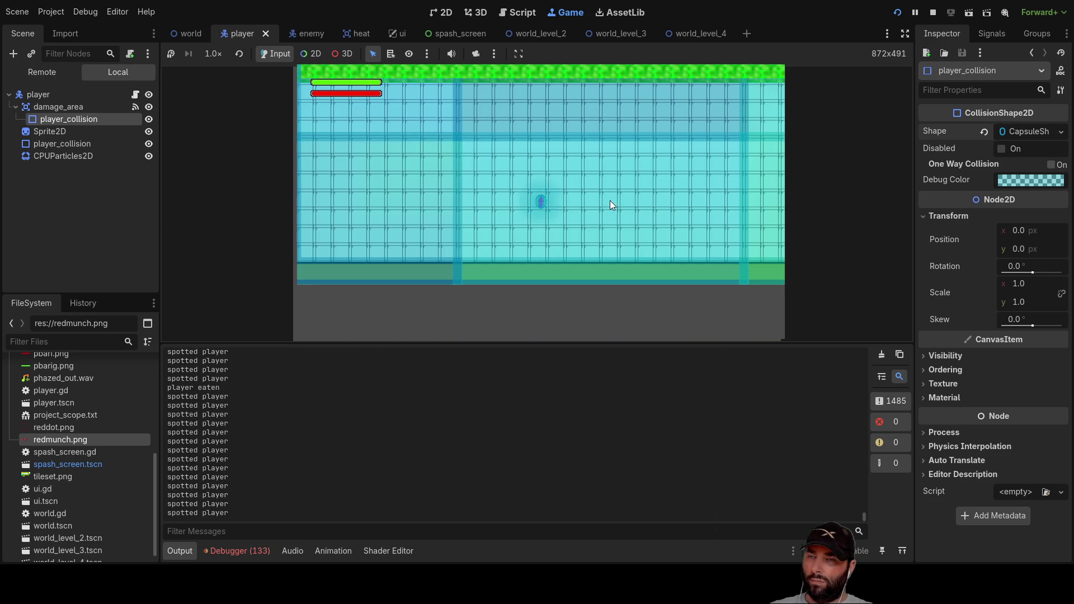
key(Up)
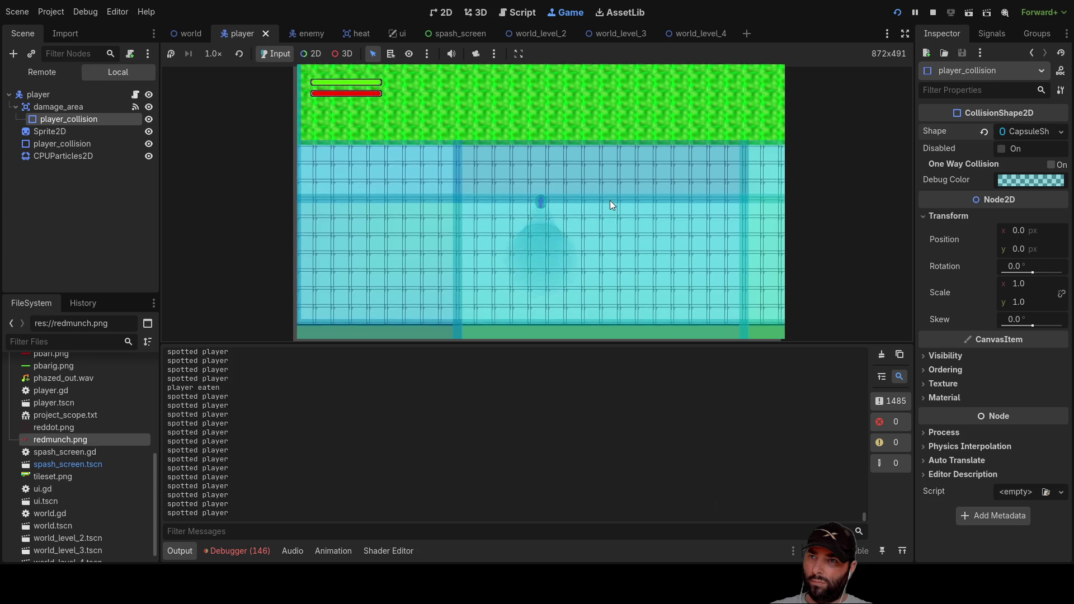
key(Up)
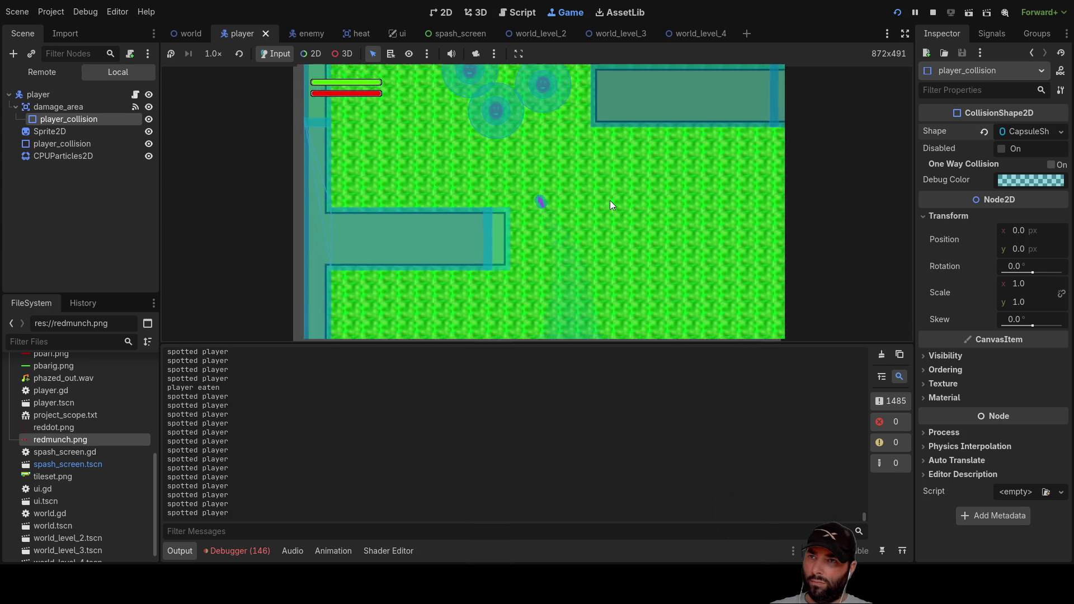
key(Up)
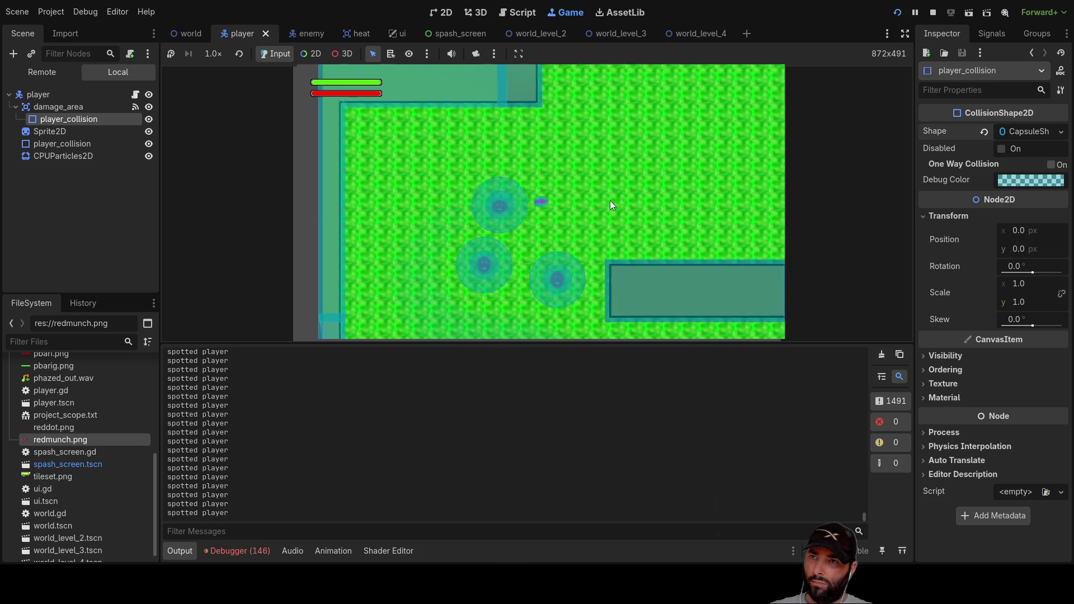
key(Left)
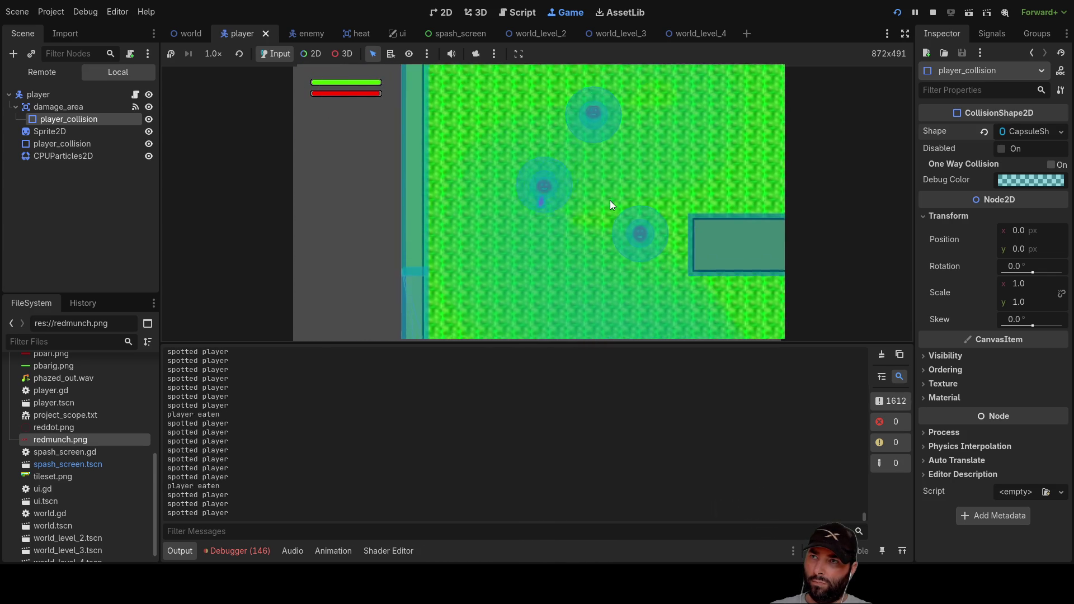
key(Down)
key(Right)
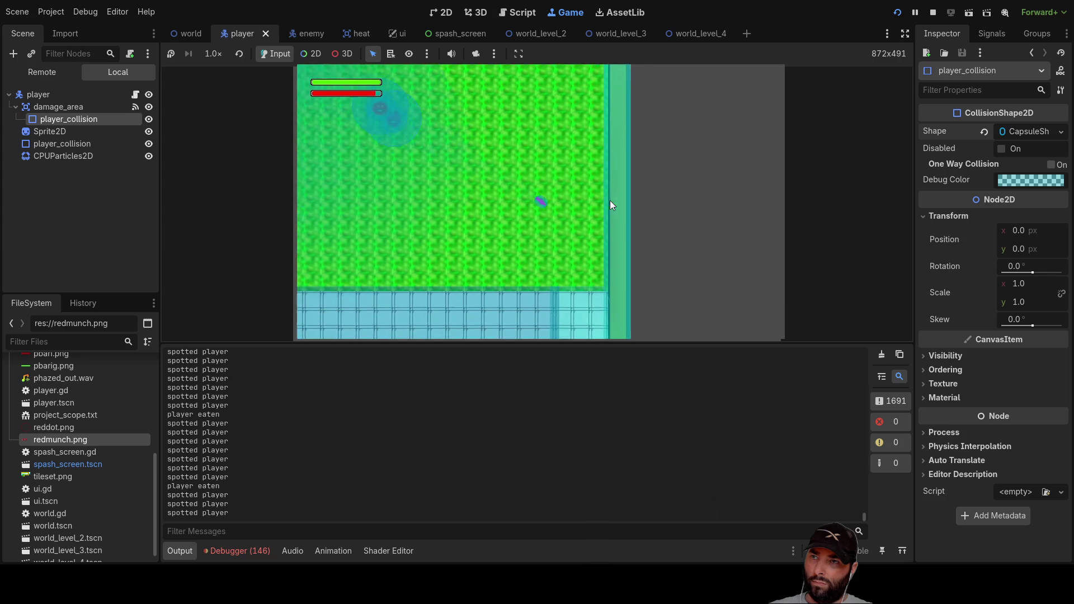
key(Down)
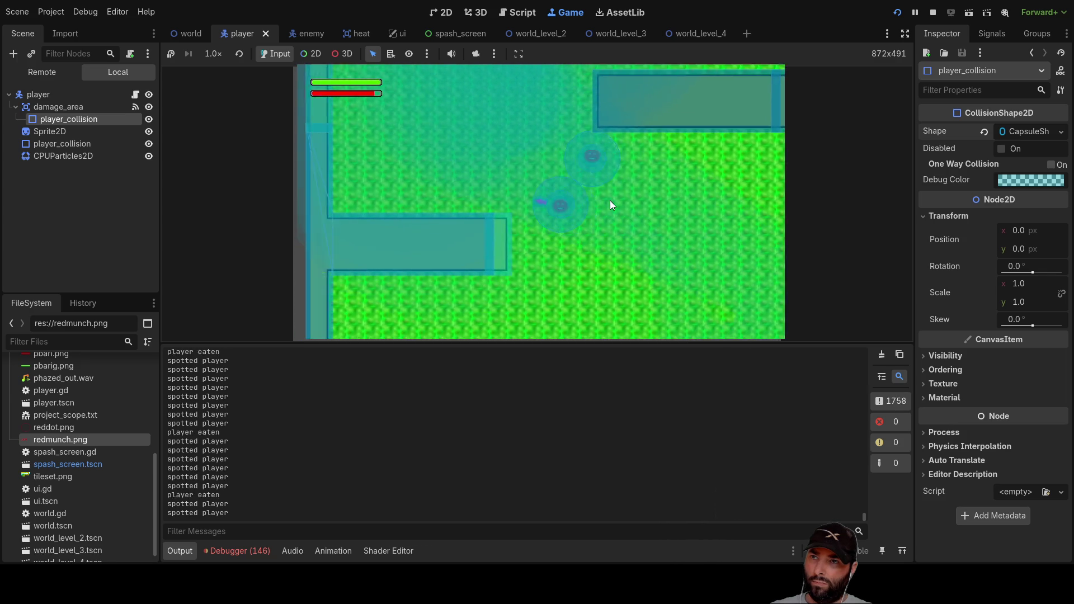
key(Up)
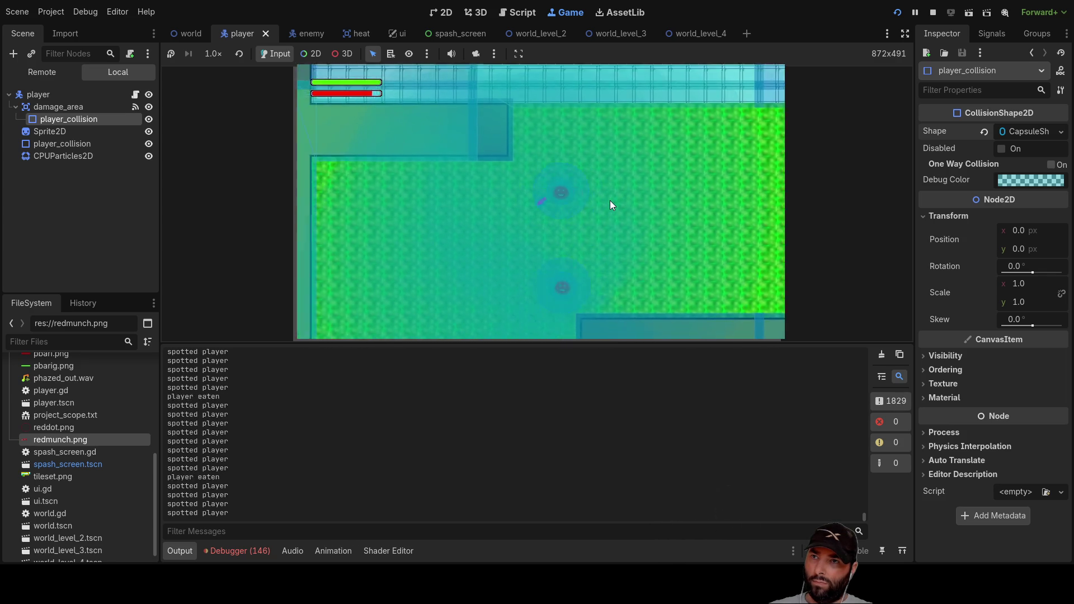
key(Down)
key(Right)
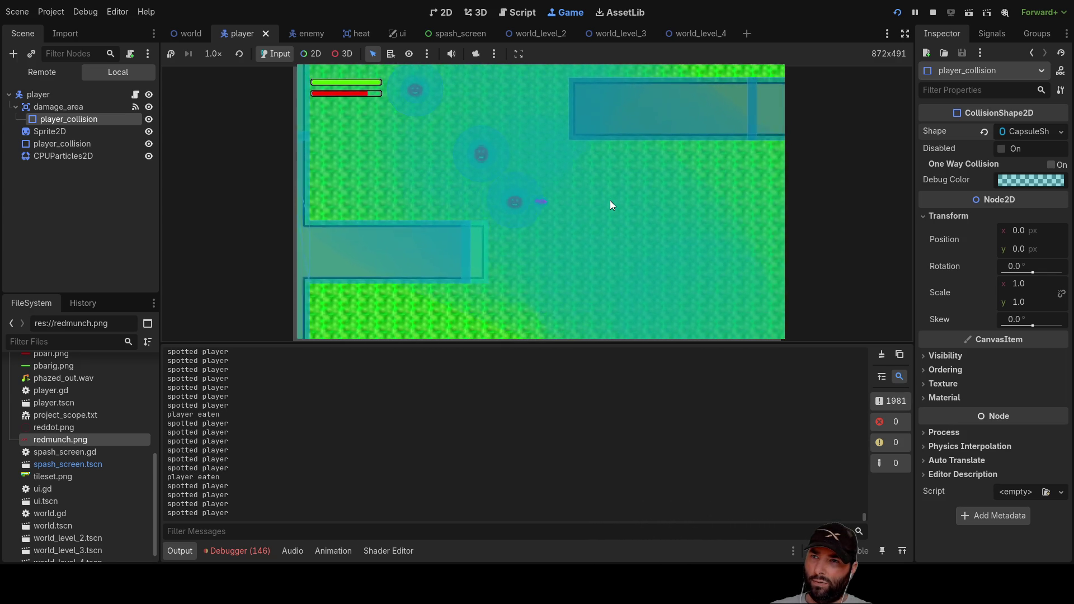
key(Down)
key(Up)
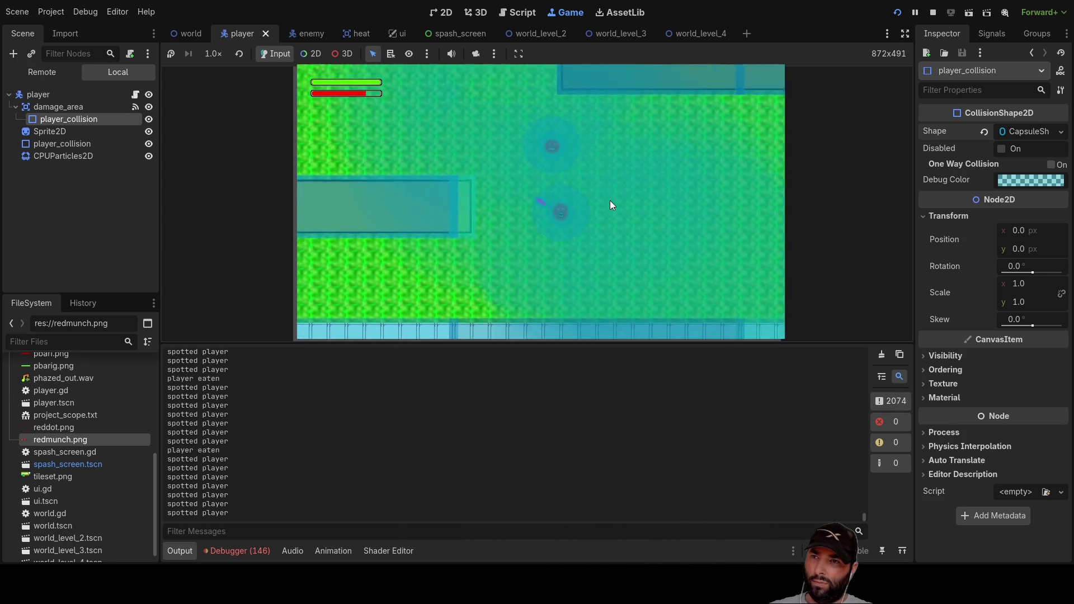
Keep steering the player back and forth through the maze while its health drains
key(Down)
key(Left)
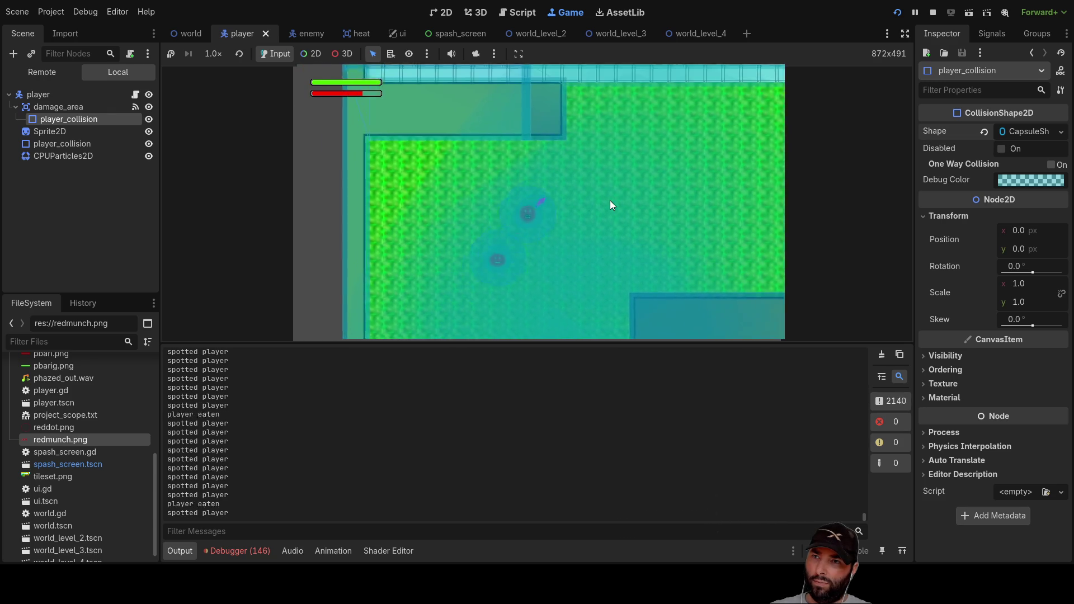
key(Right)
key(Down)
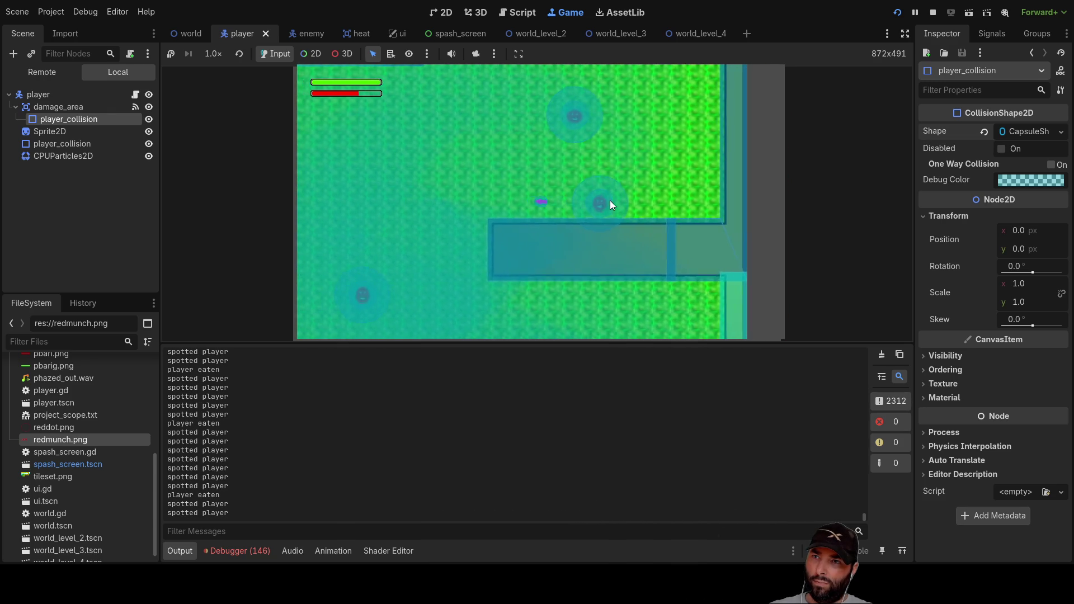
key(Left)
key(Down)
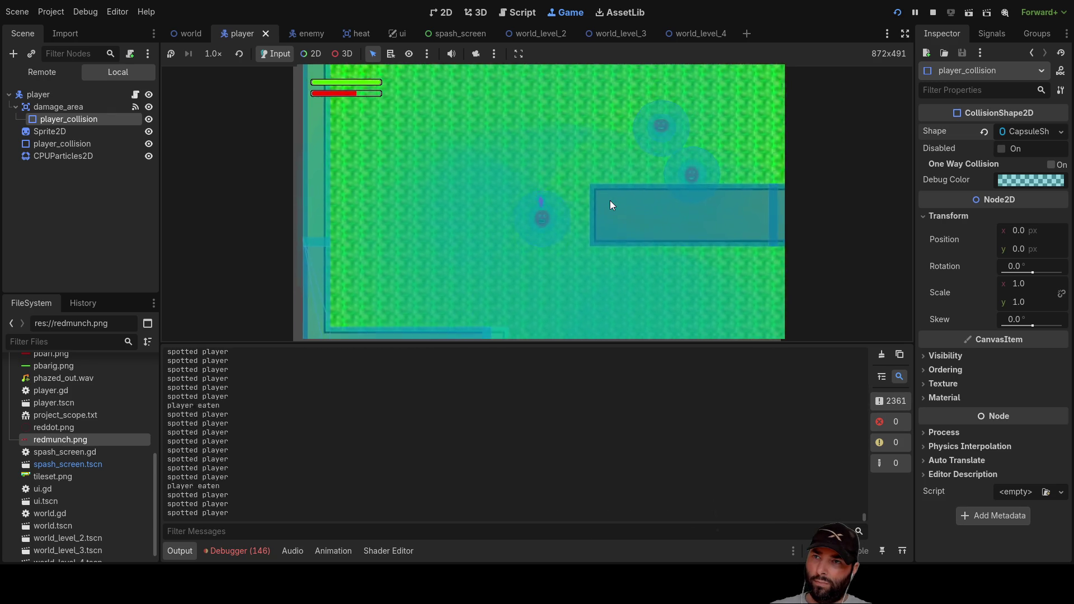
key(Up)
key(Right)
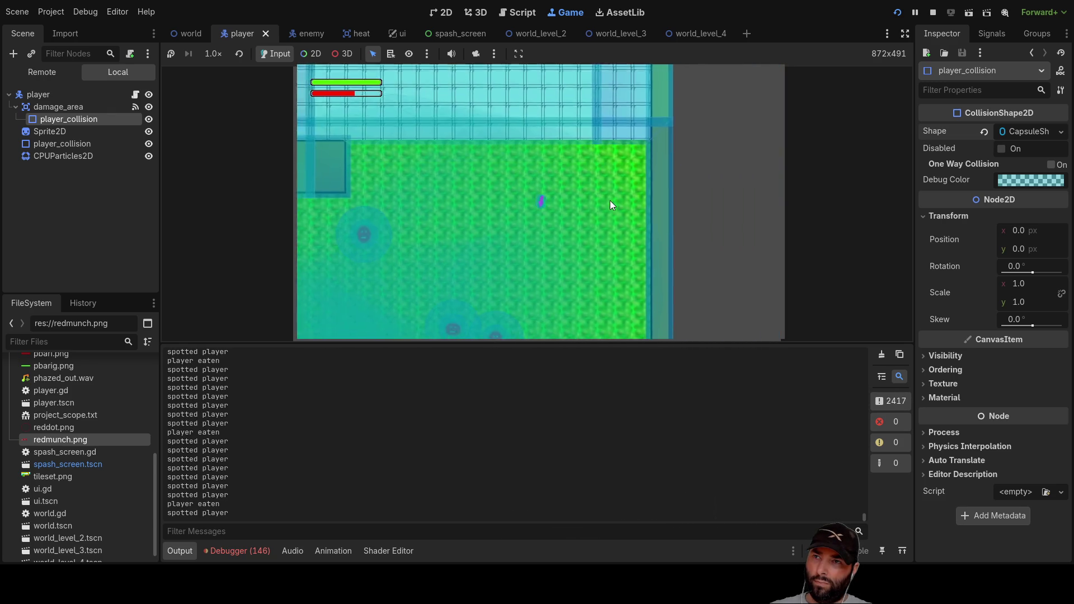
key(Down)
key(Left)
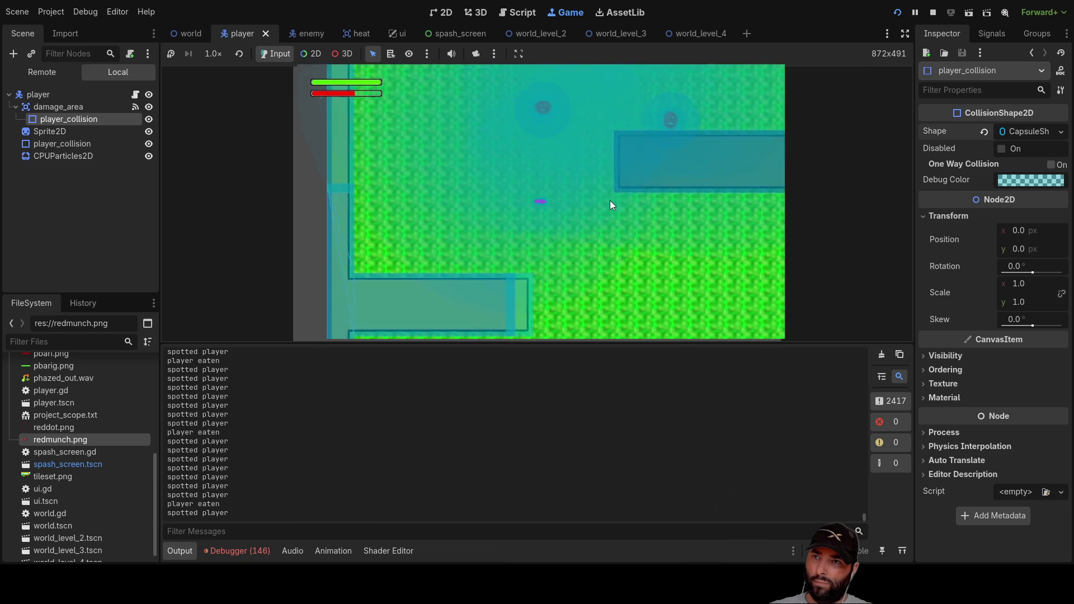
key(Right)
key(Down)
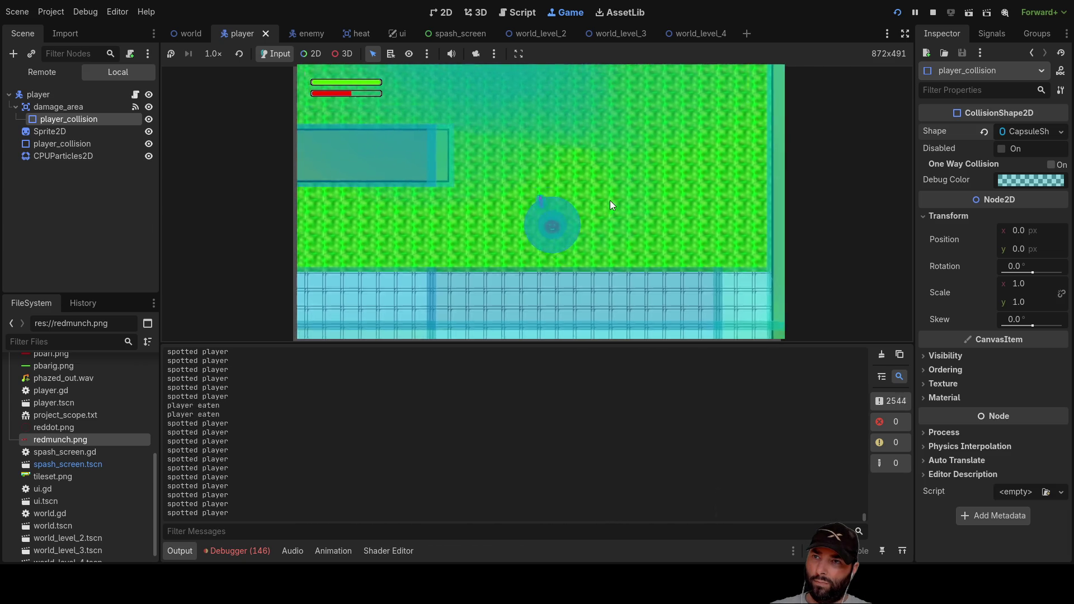
key(Up)
key(Left)
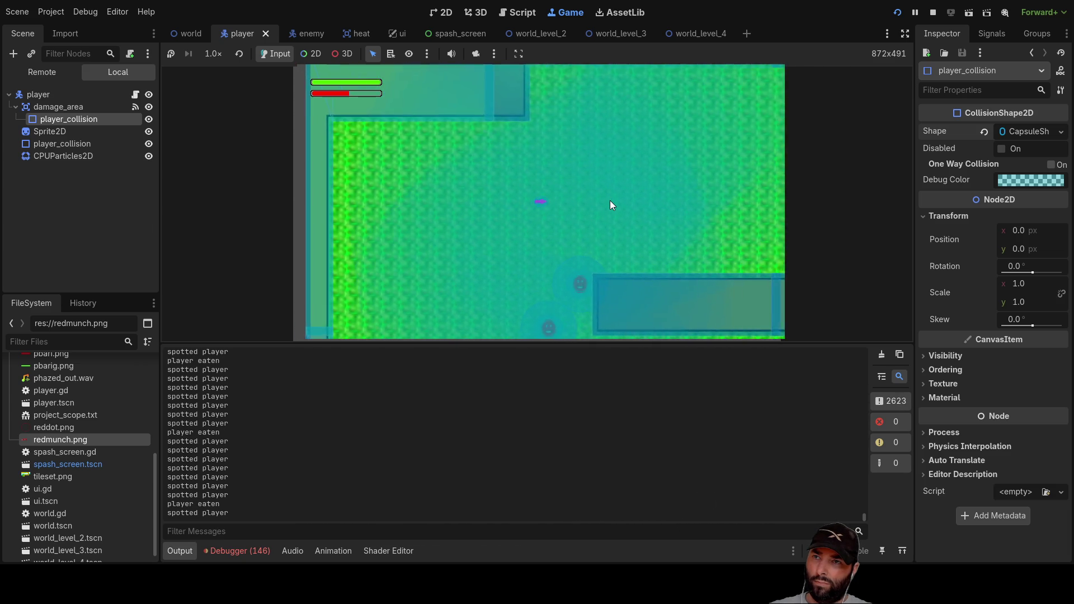
key(Right)
key(Up)
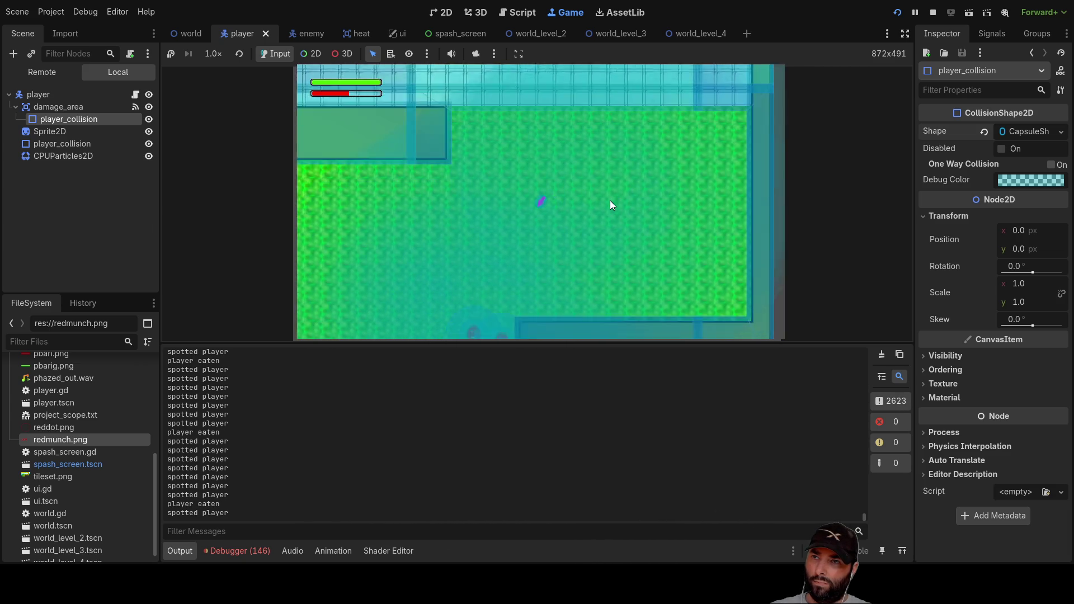
key(Down)
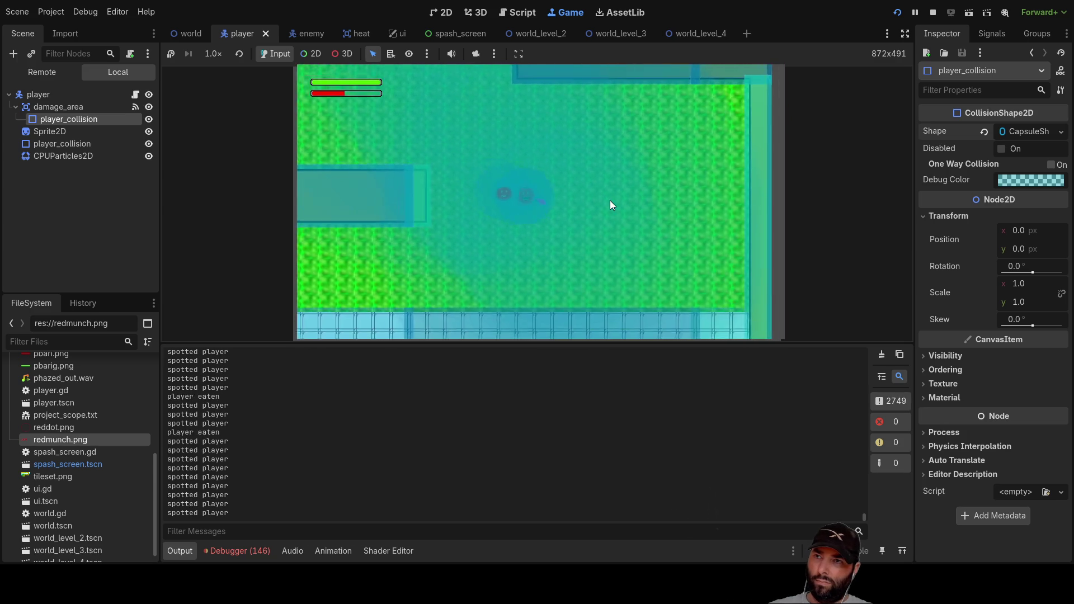
key(Down)
key(Up)
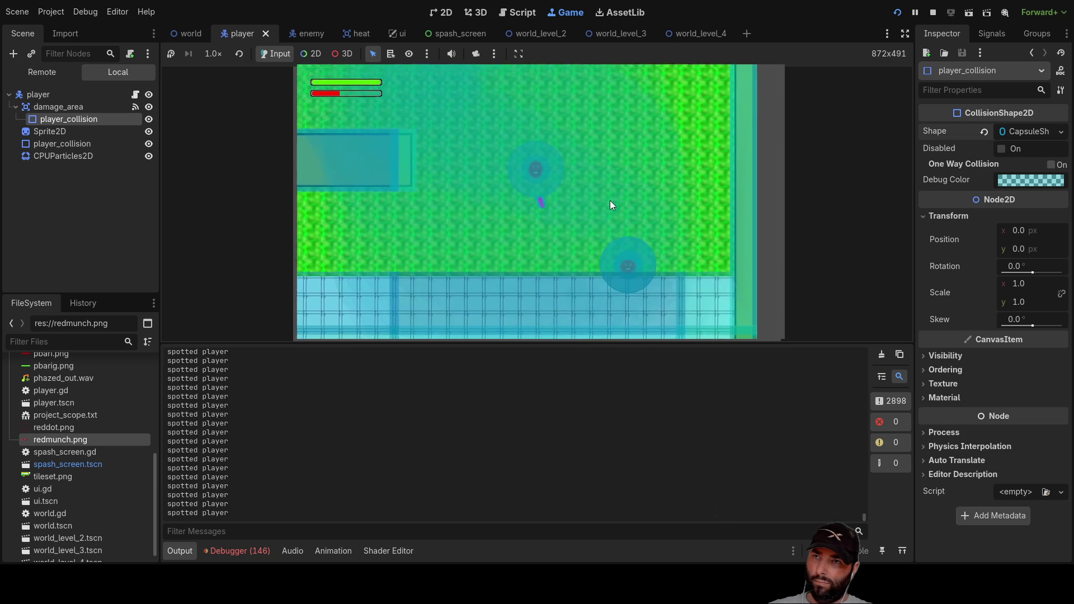
key(Up)
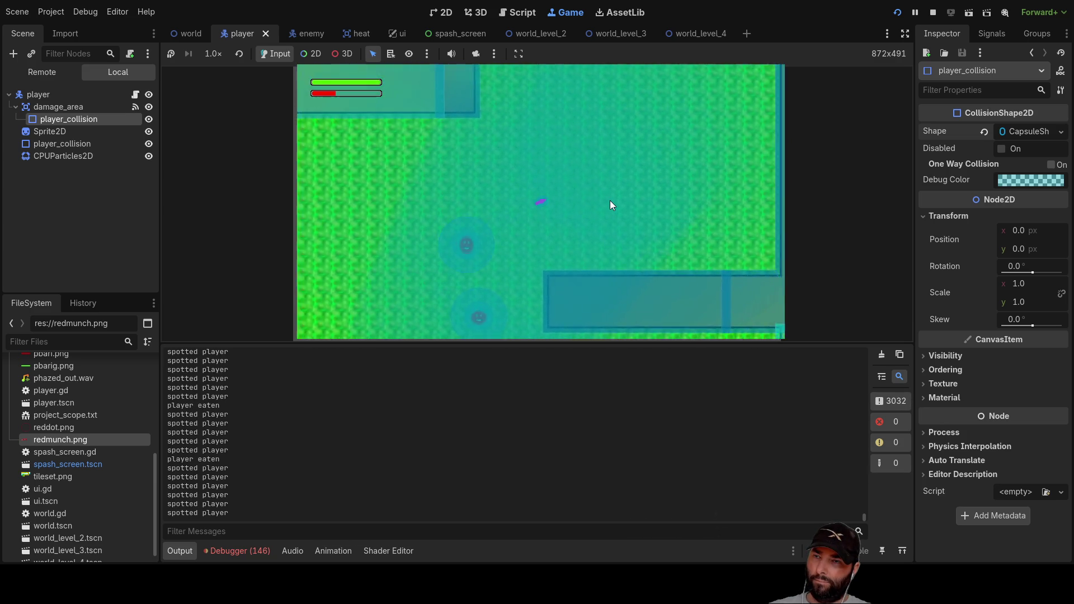
key(Left)
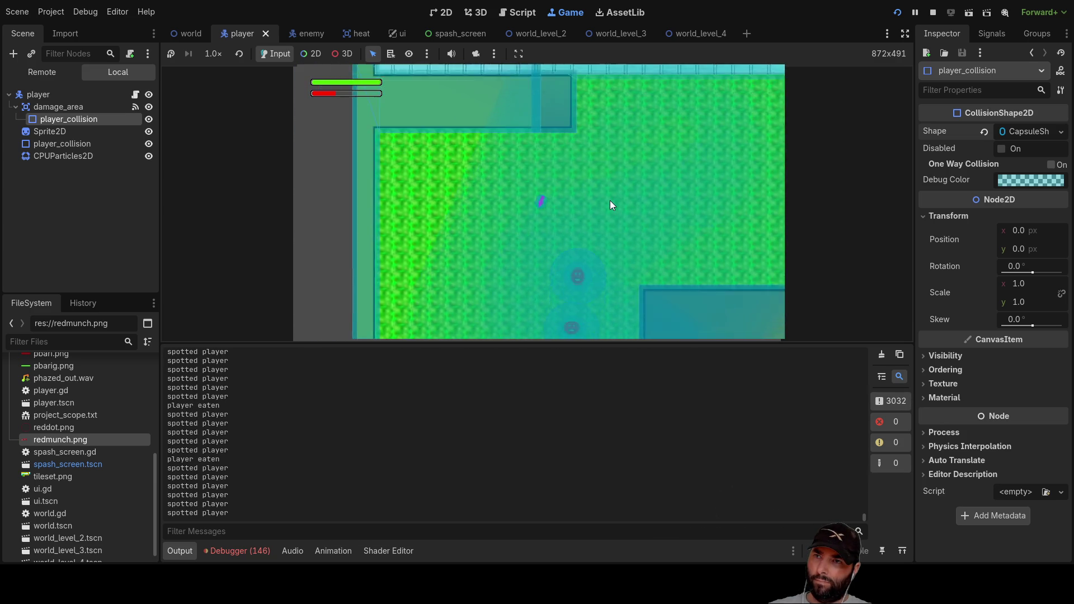
key(Down)
key(Right)
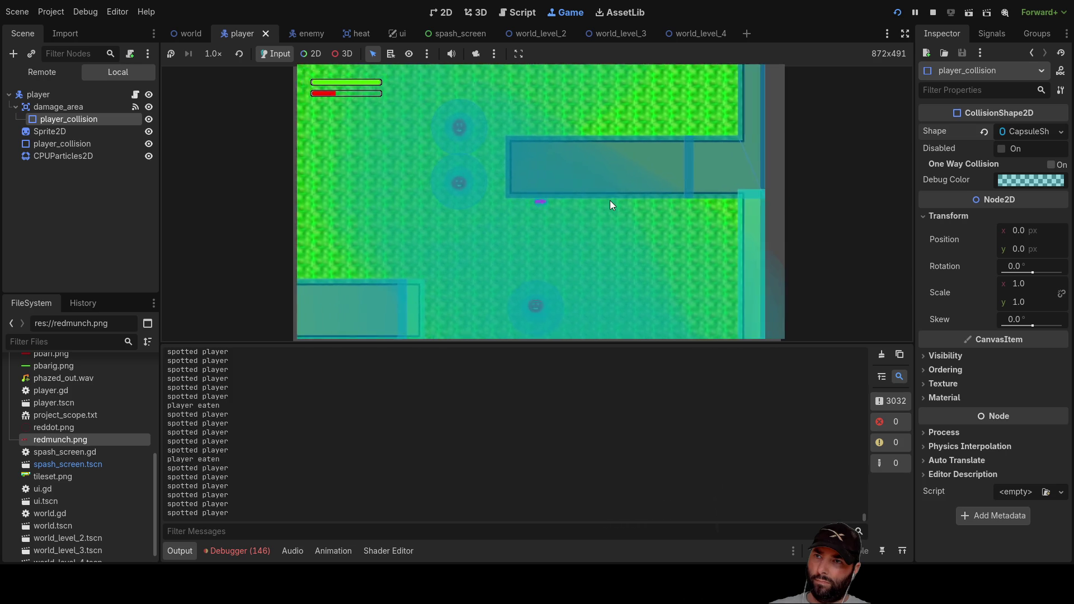
key(Right)
key(Down)
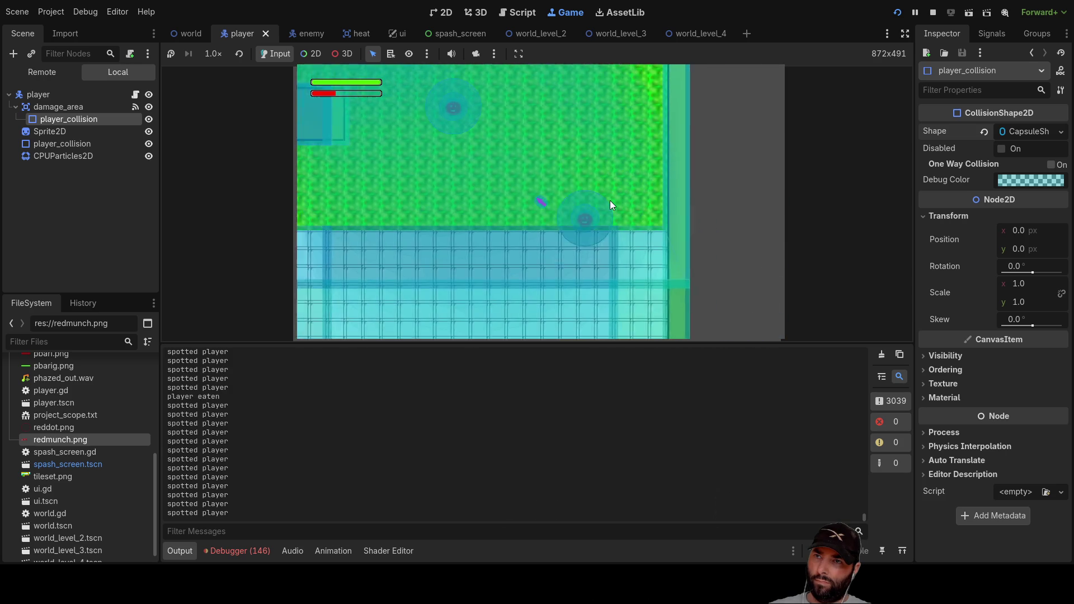
key(Up)
key(Left)
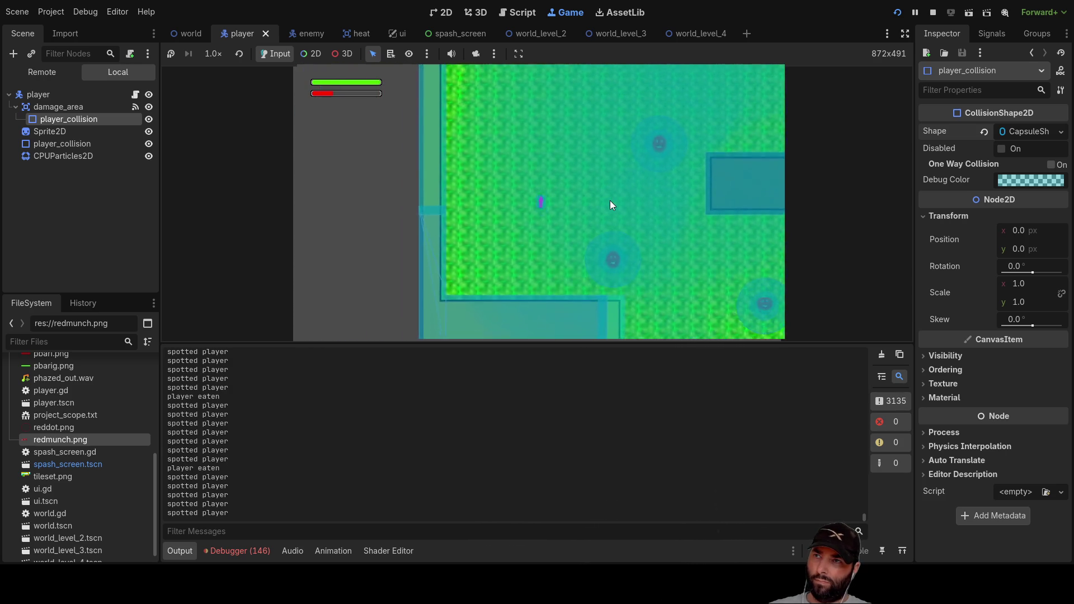
key(Right)
key(Up)
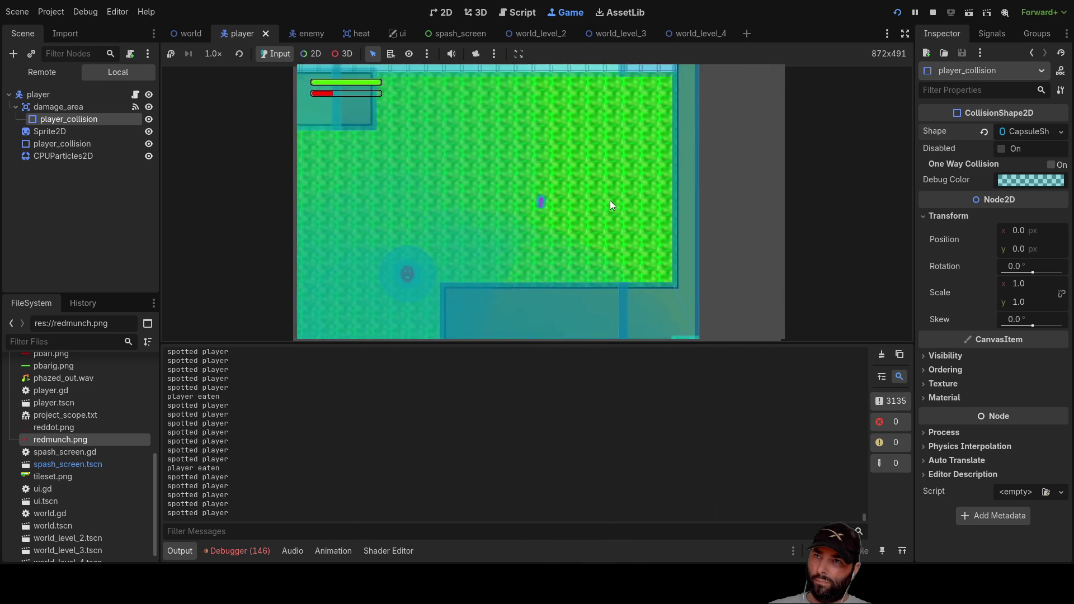
key(Left)
key(Up)
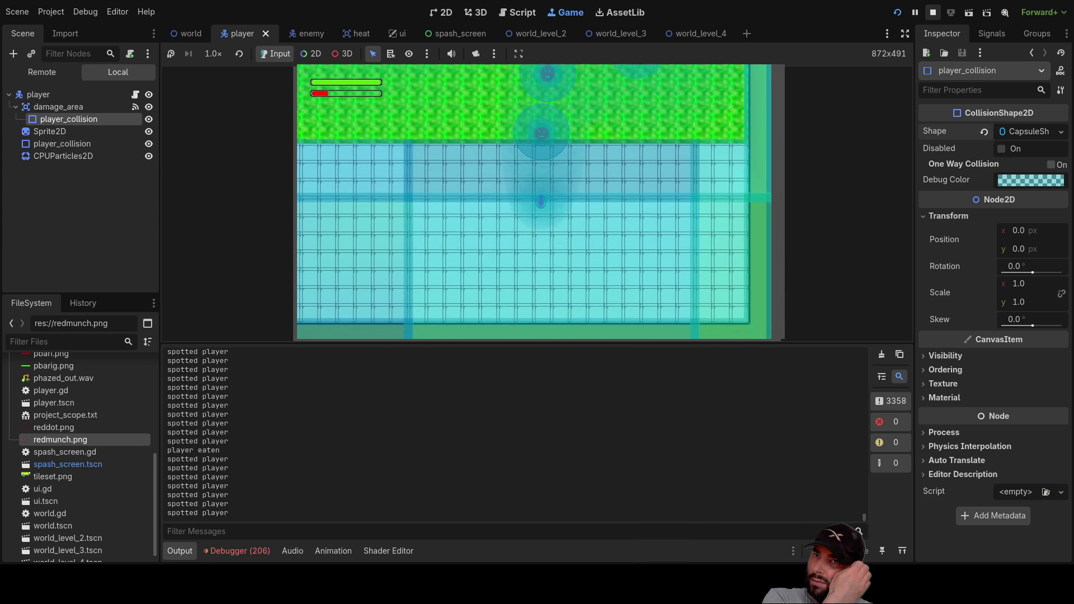
Restart the game and load a level from the level selection
click(934, 13)
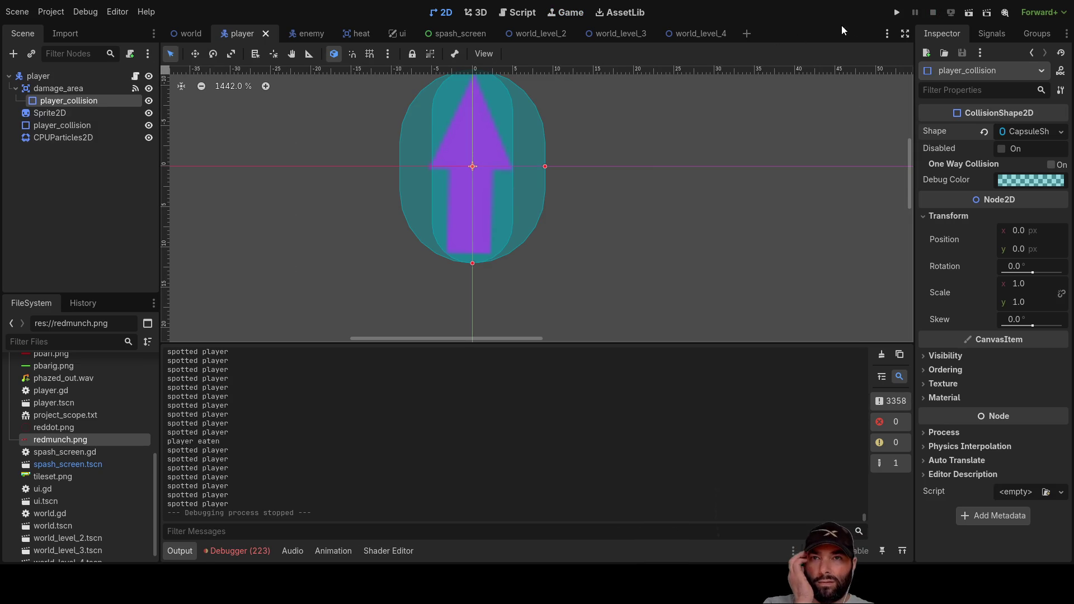
click(898, 12)
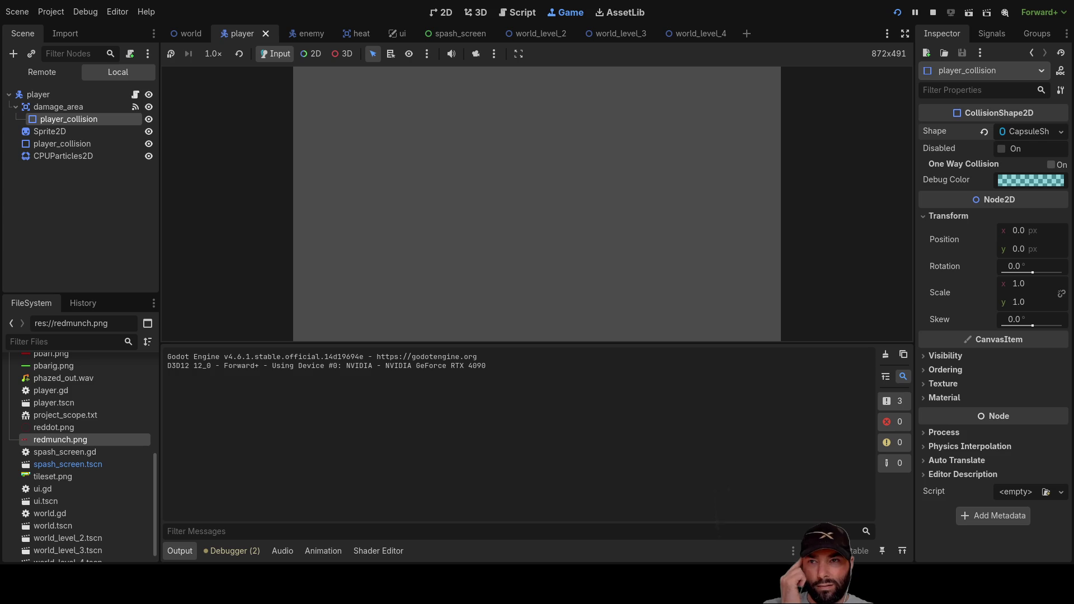
click(641, 185)
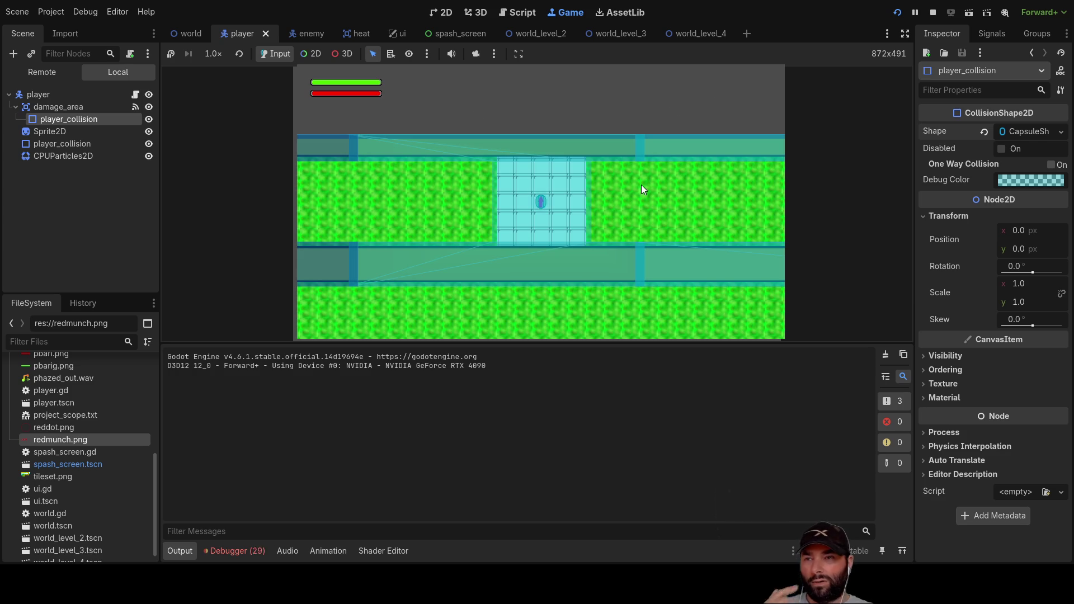
Walk the player along the corridor past the acid and down into the heal pool
key(Right)
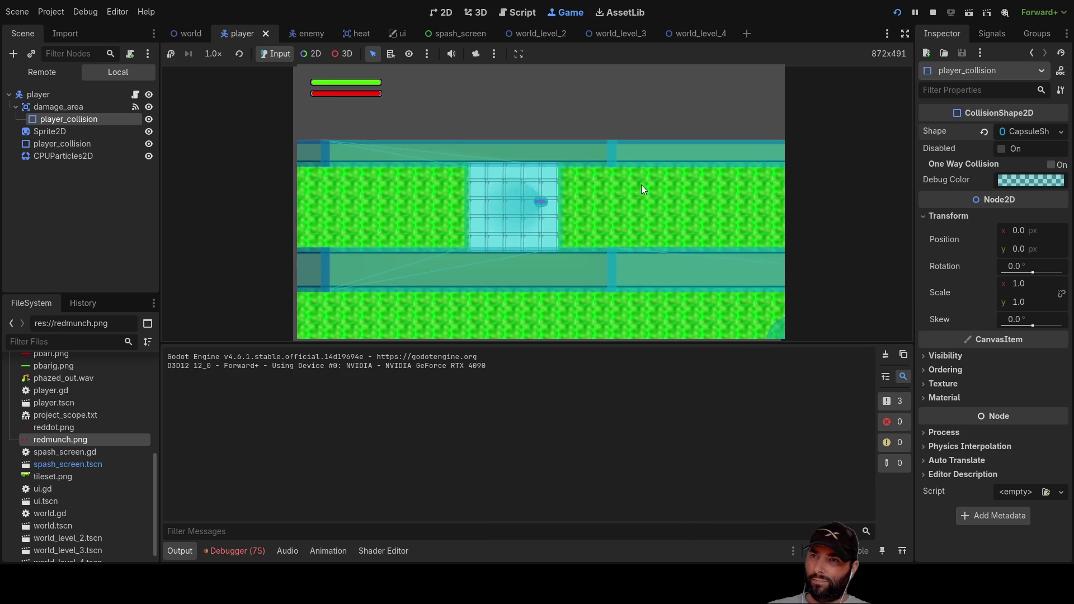
key(Right)
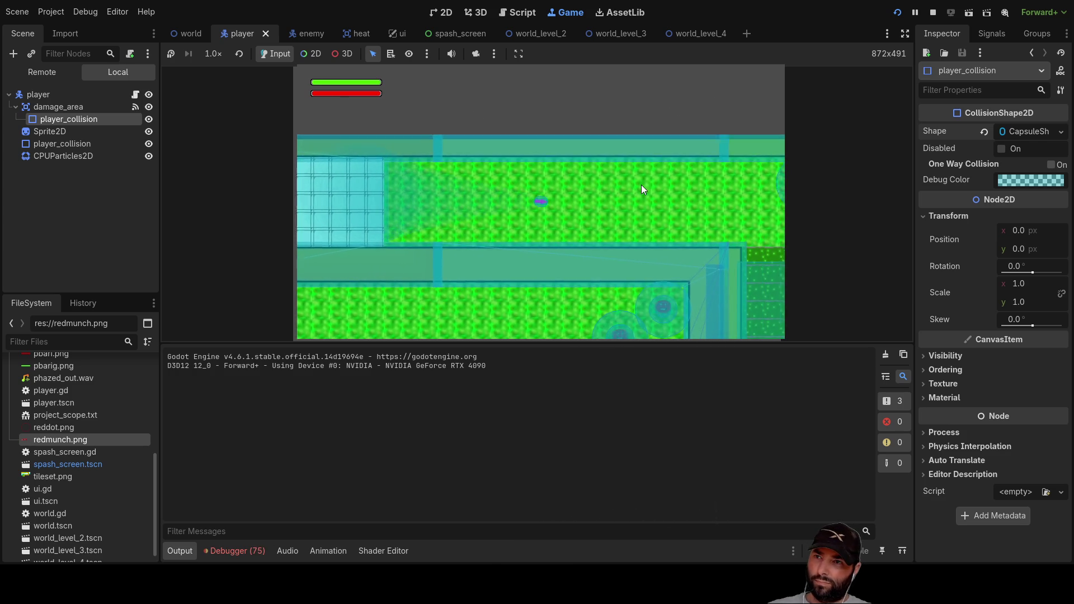
key(Down)
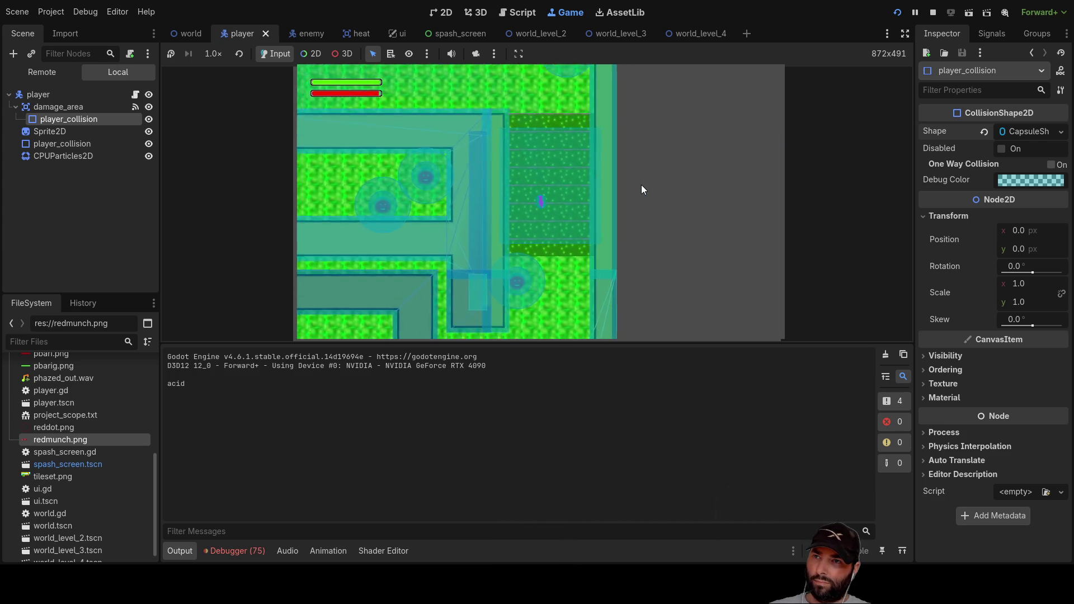
key(Left)
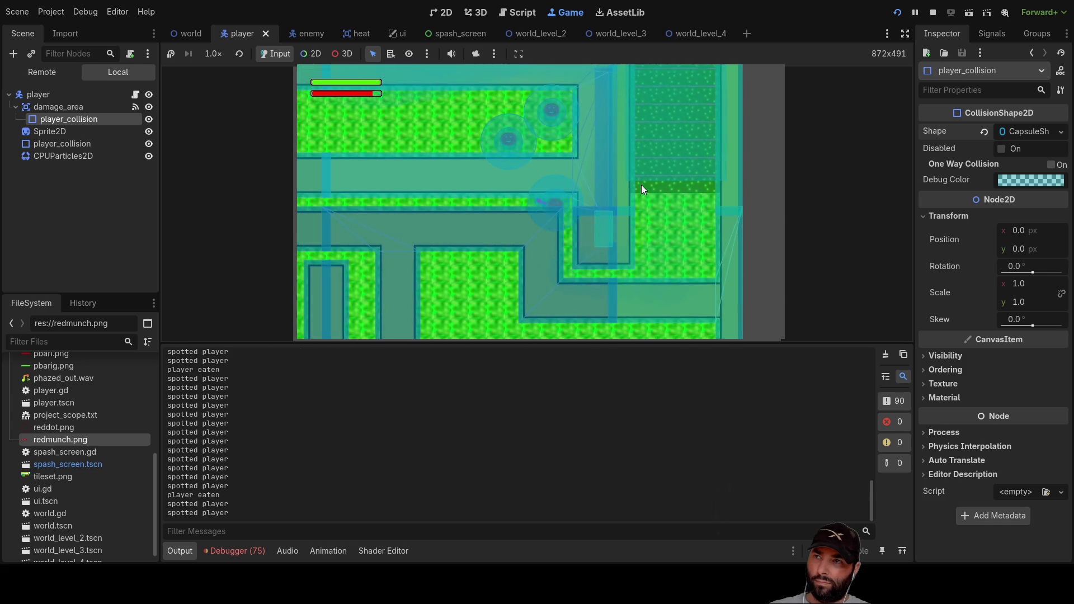
key(Left)
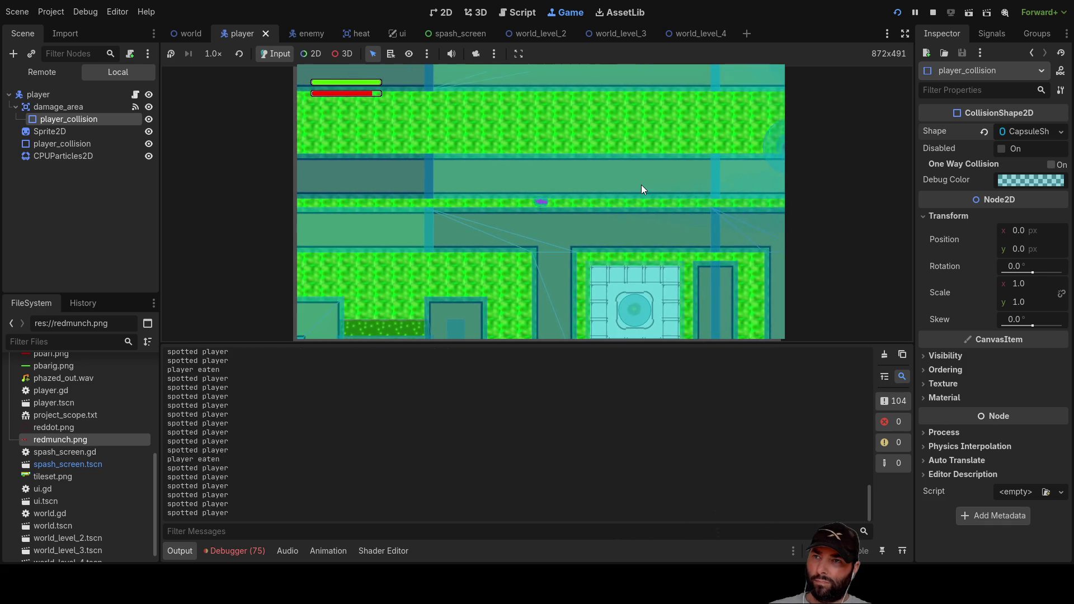
key(Down)
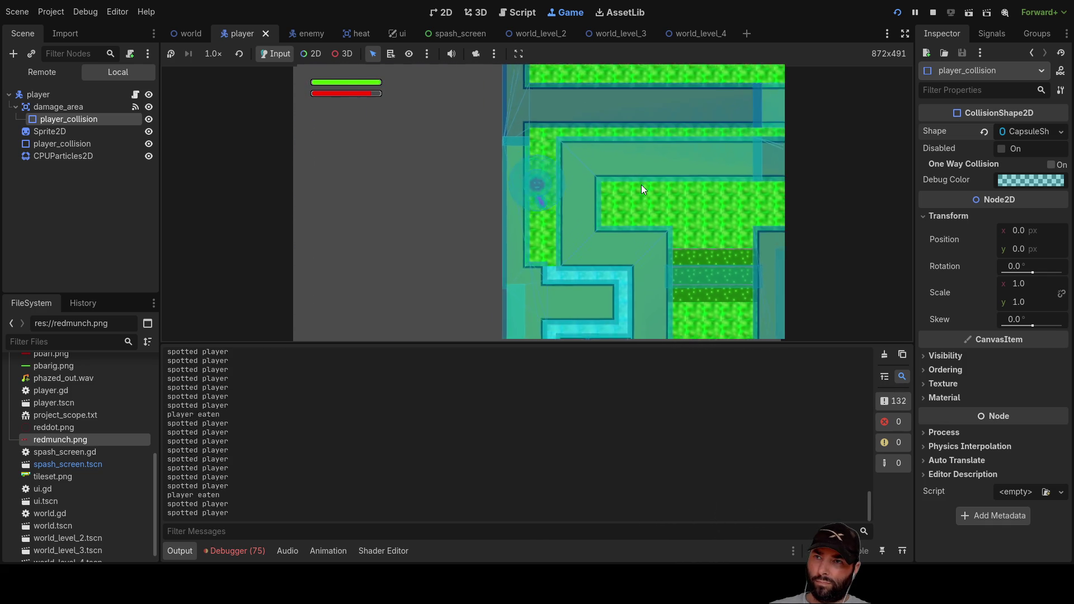
key(Down)
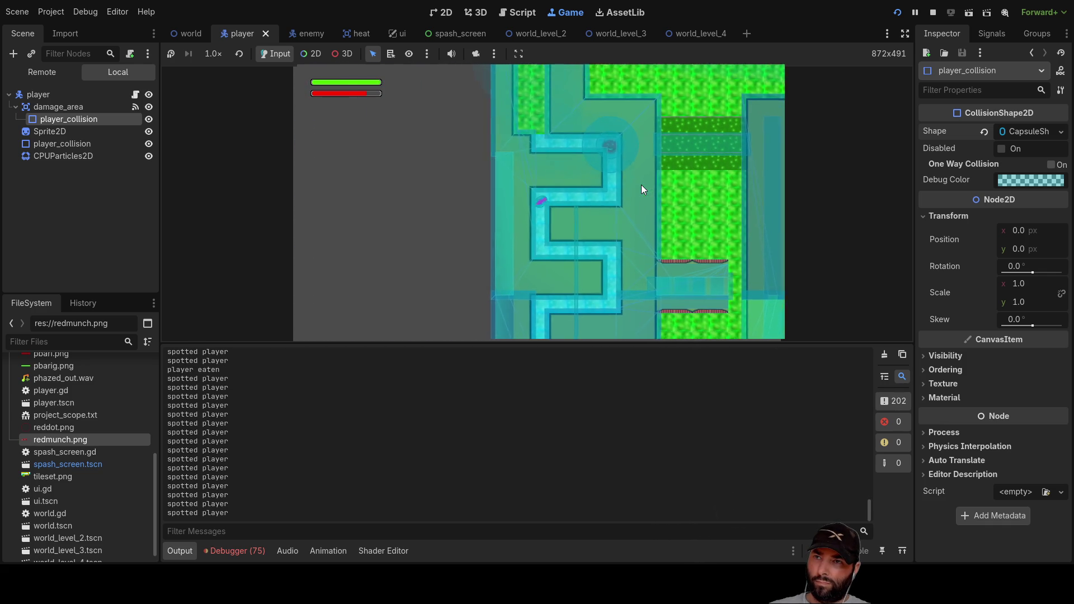
key(Down)
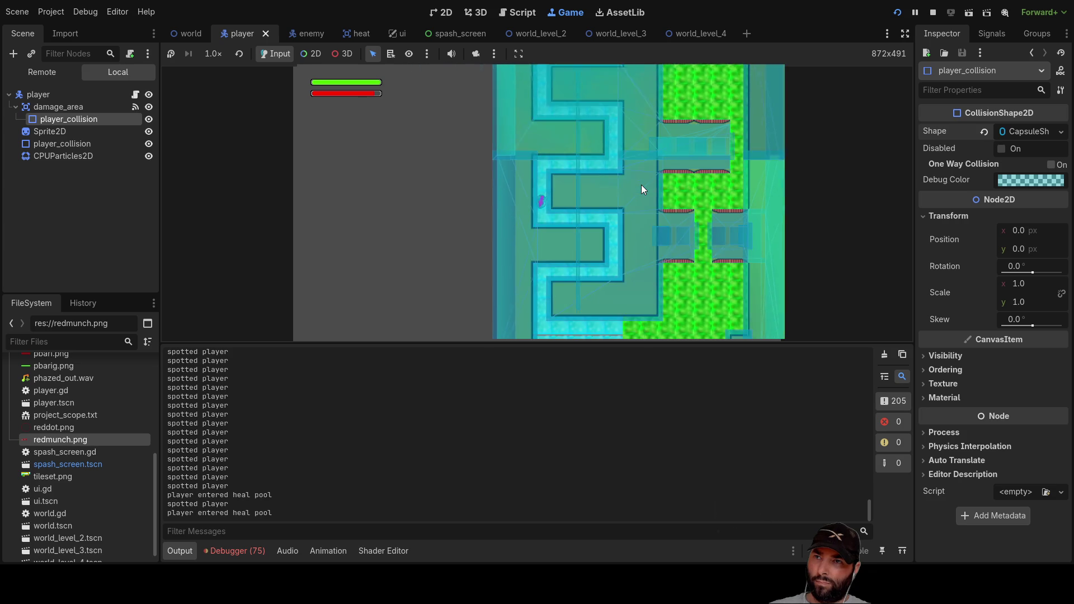
key(Down)
key(Right)
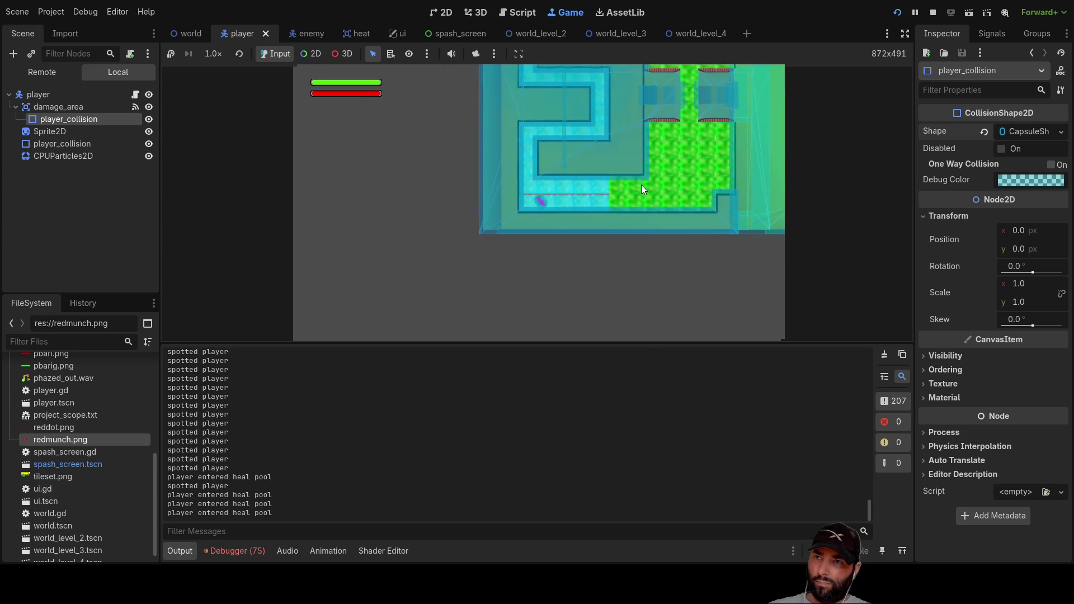
Steer the player through the grassy enemy area and back toward the tiled heal room
key(Up)
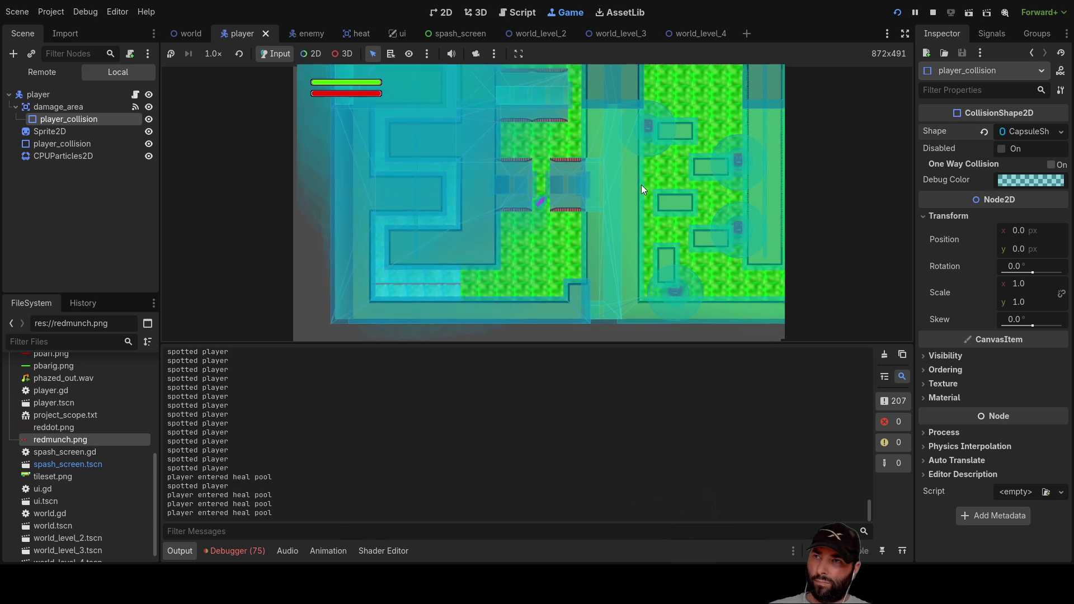
key(Up)
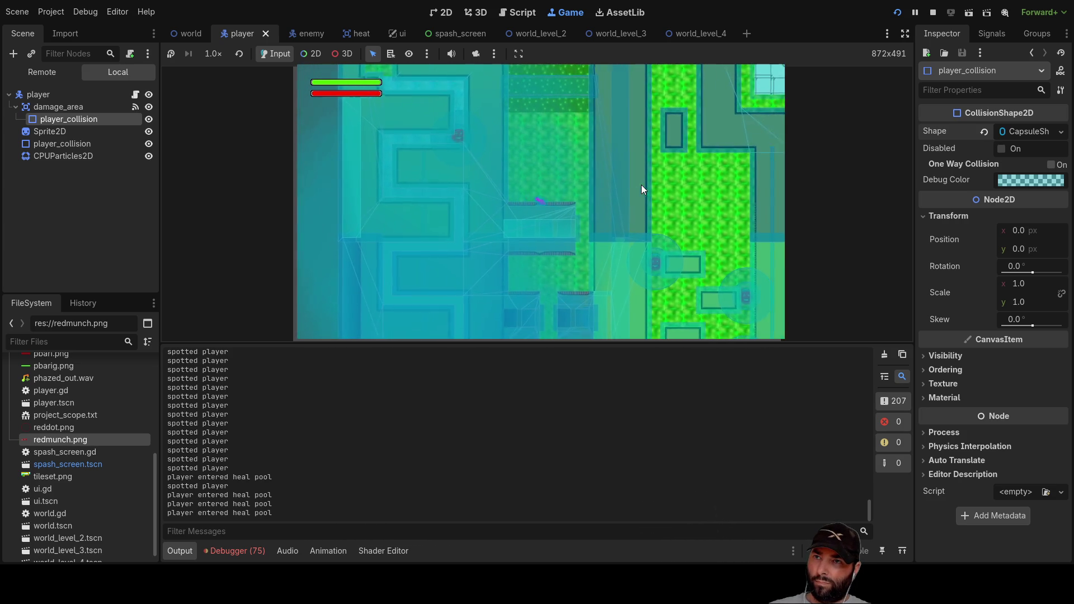
key(Up)
key(Right)
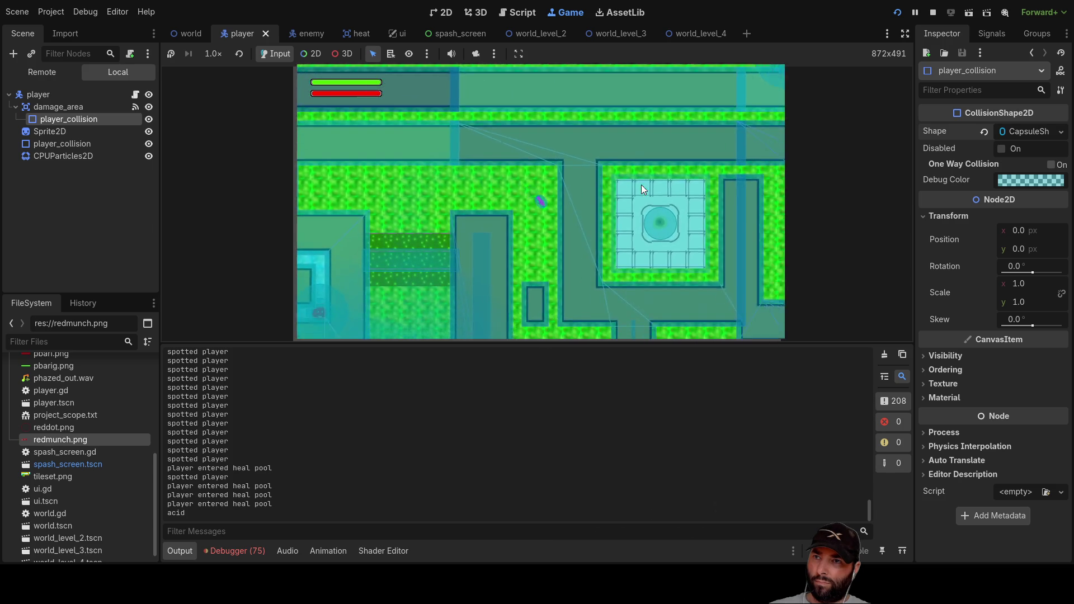
key(Down)
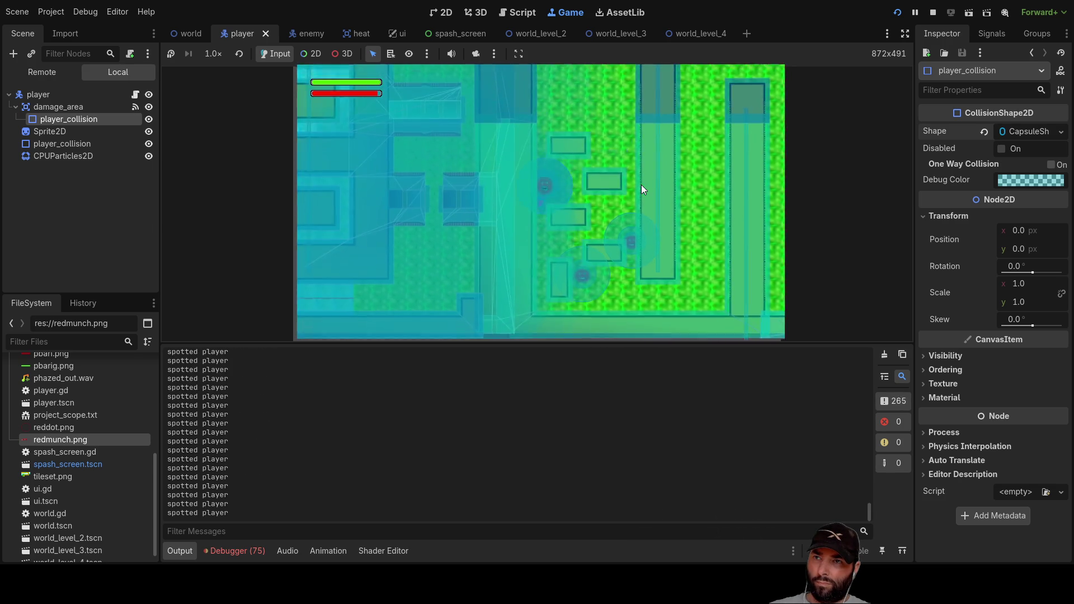
key(Up)
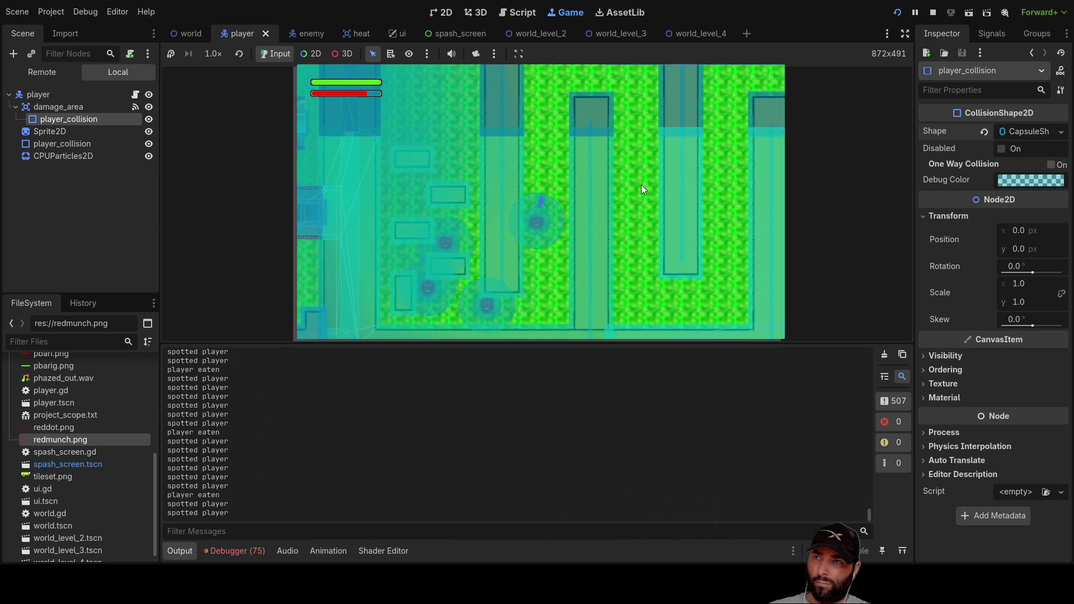
key(Down)
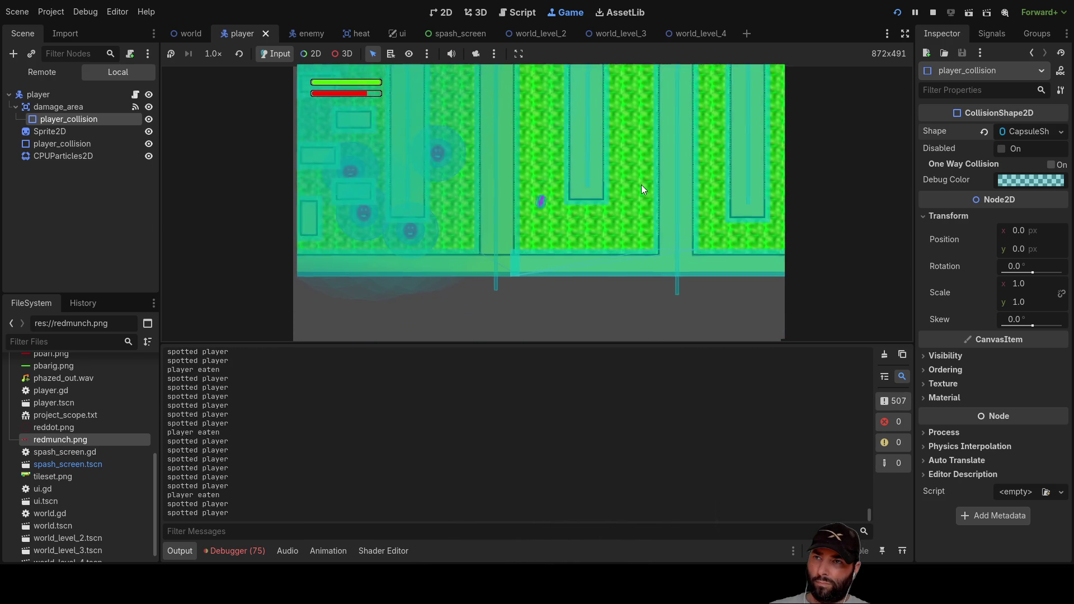
key(Up)
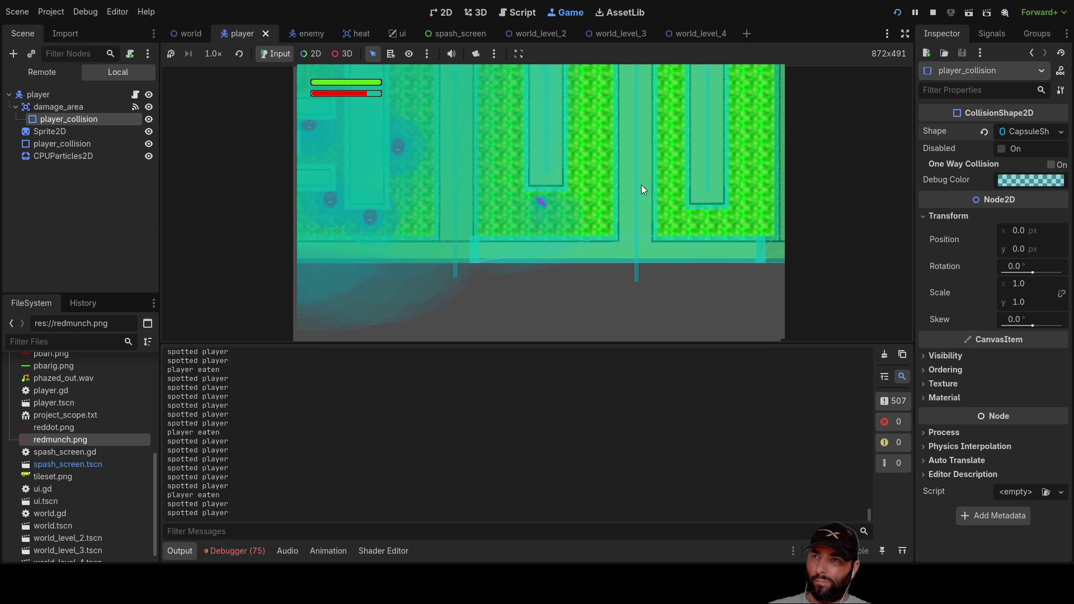
key(Up)
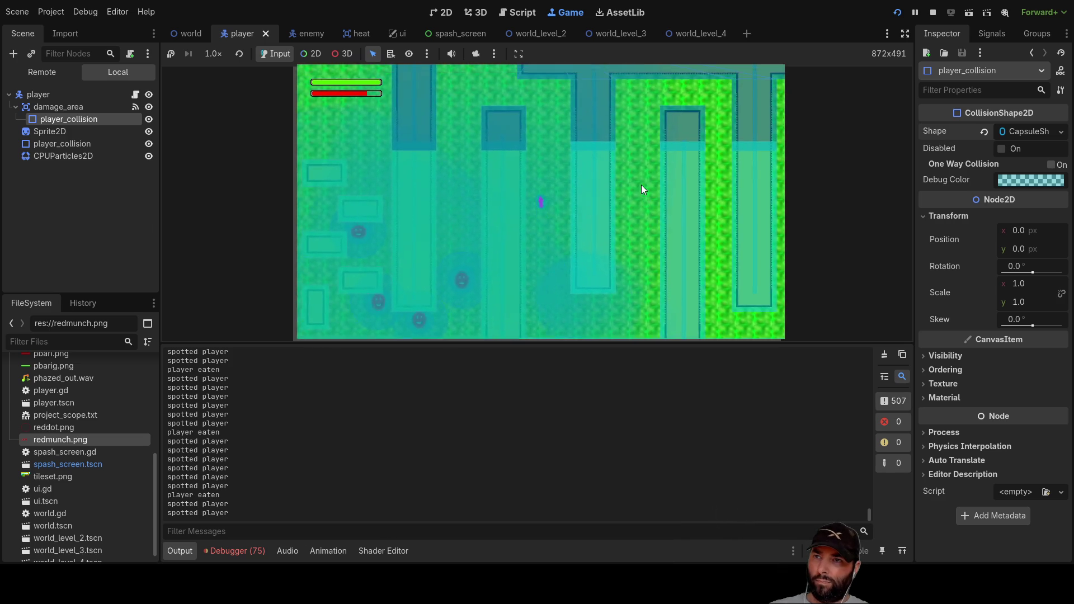
key(Left)
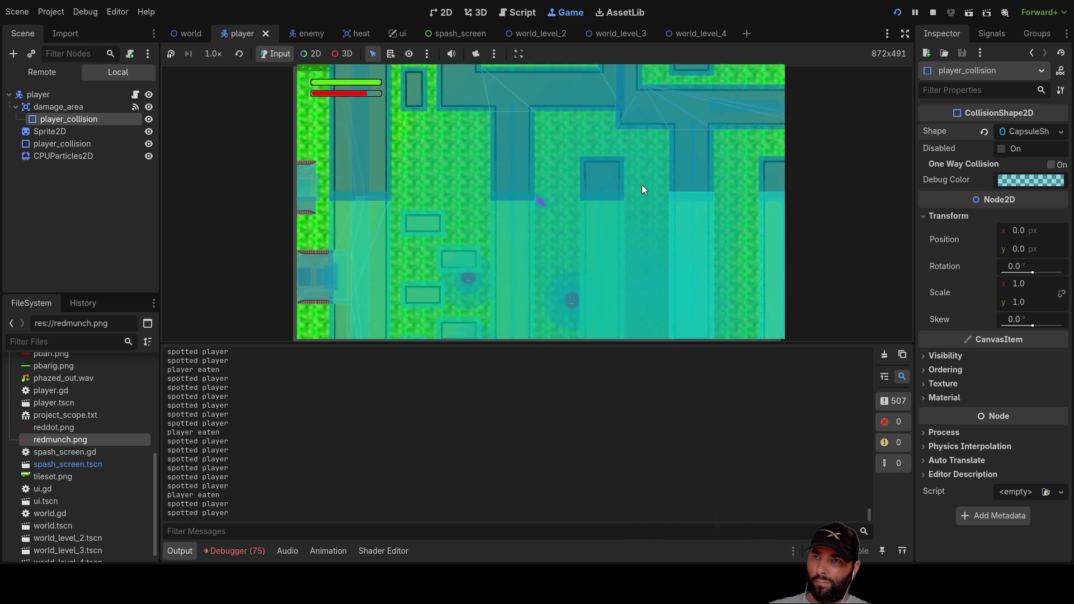
key(Right)
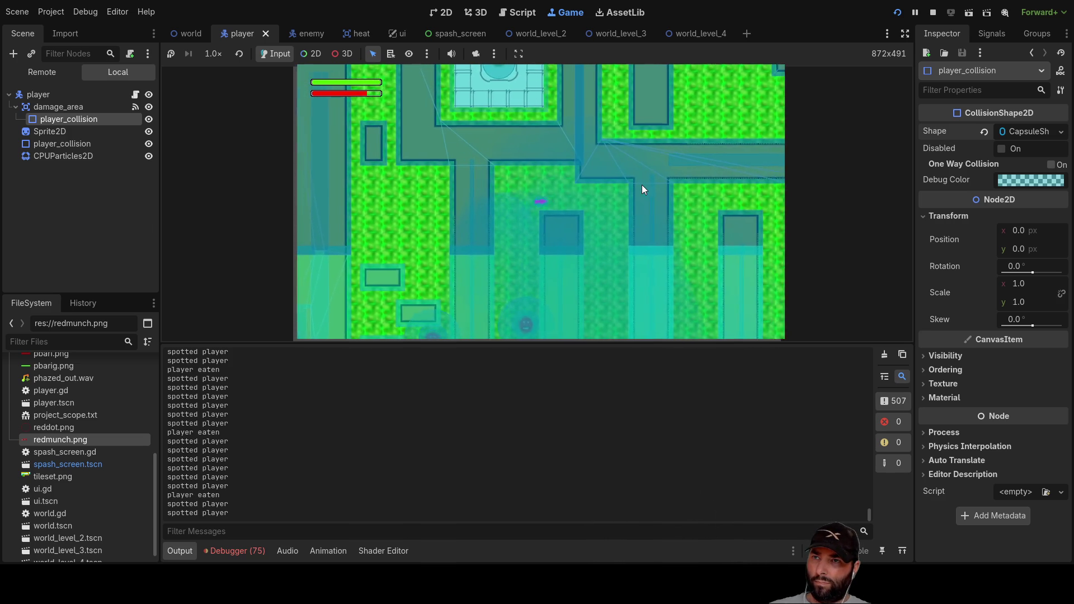
key(Down)
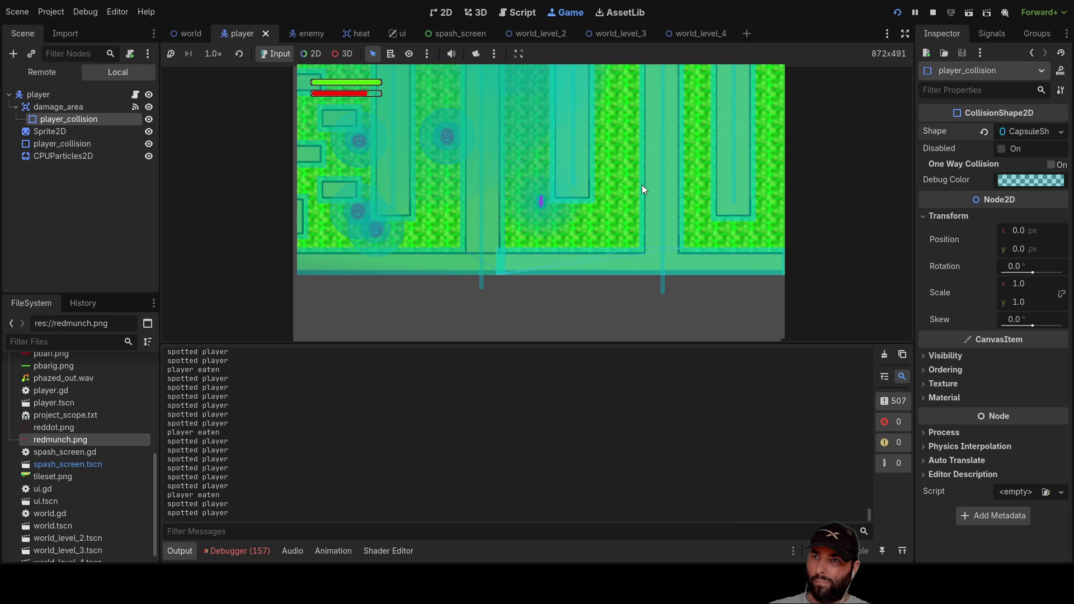
key(Up)
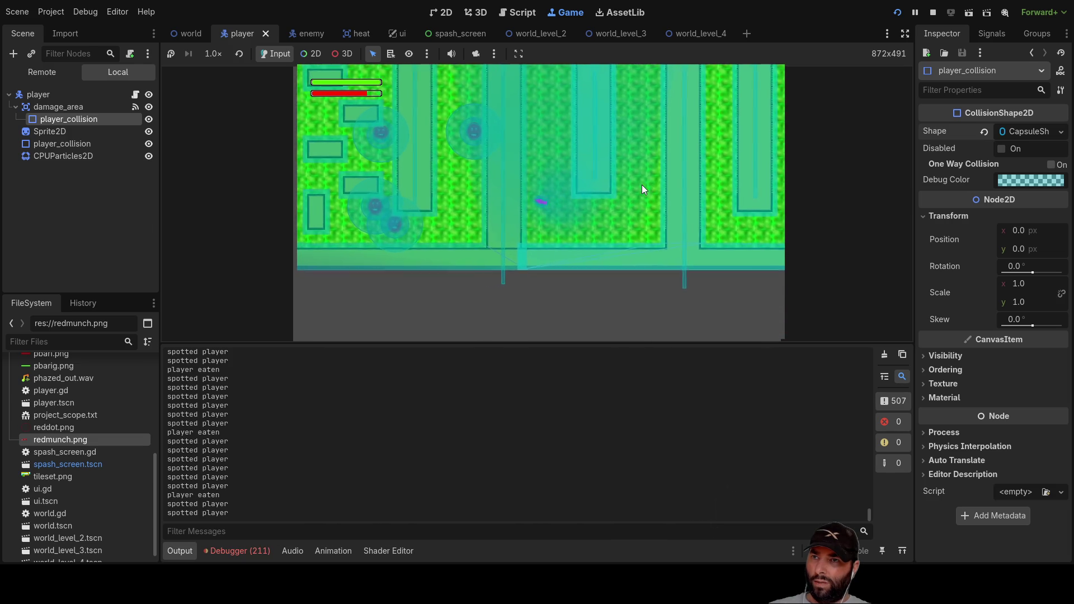
key(Up)
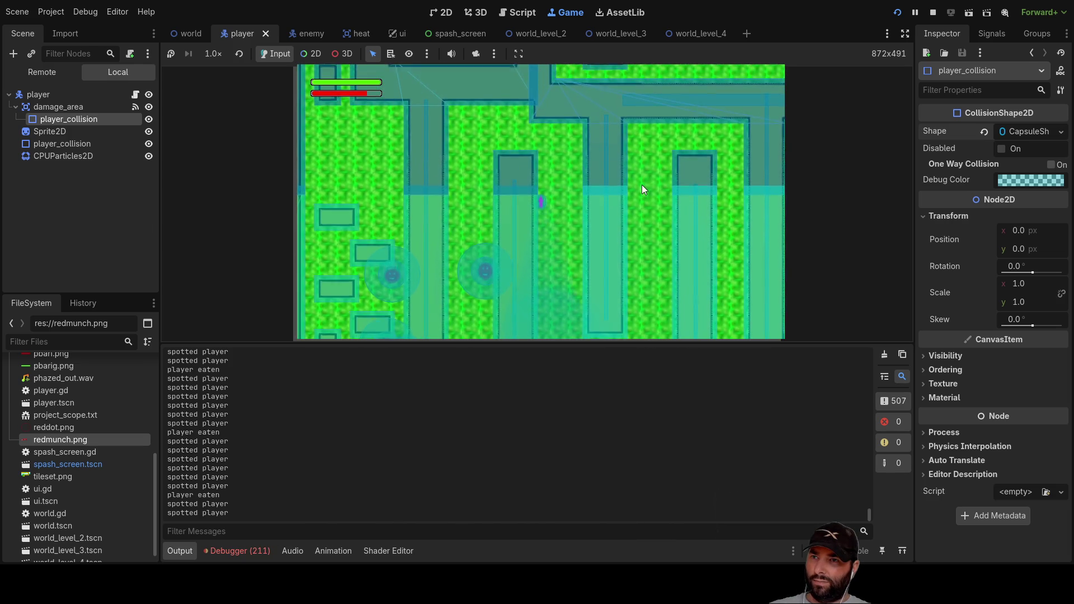
key(Down)
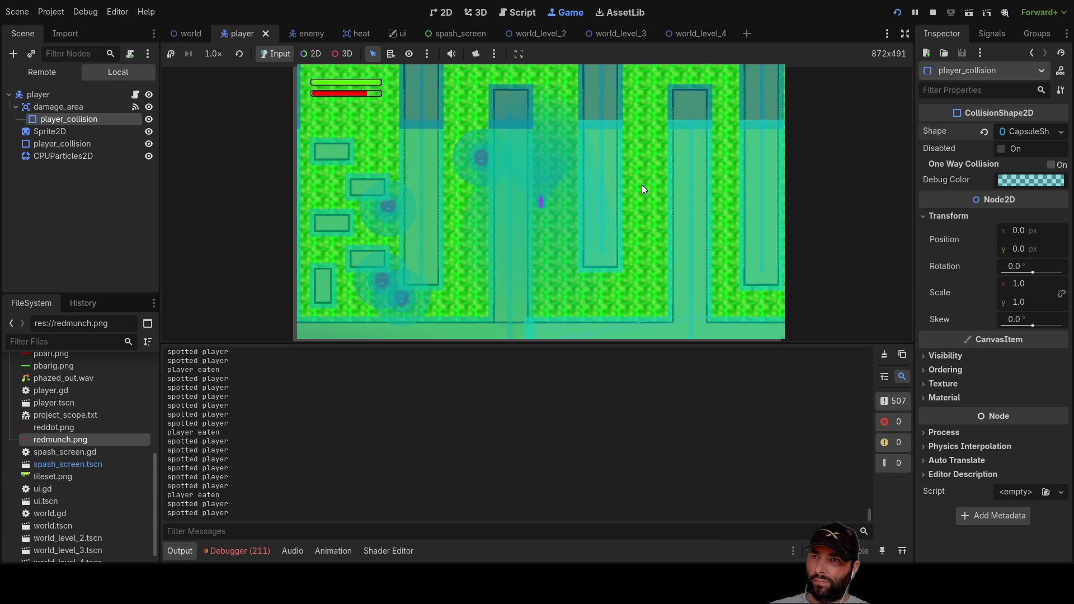
key(Up)
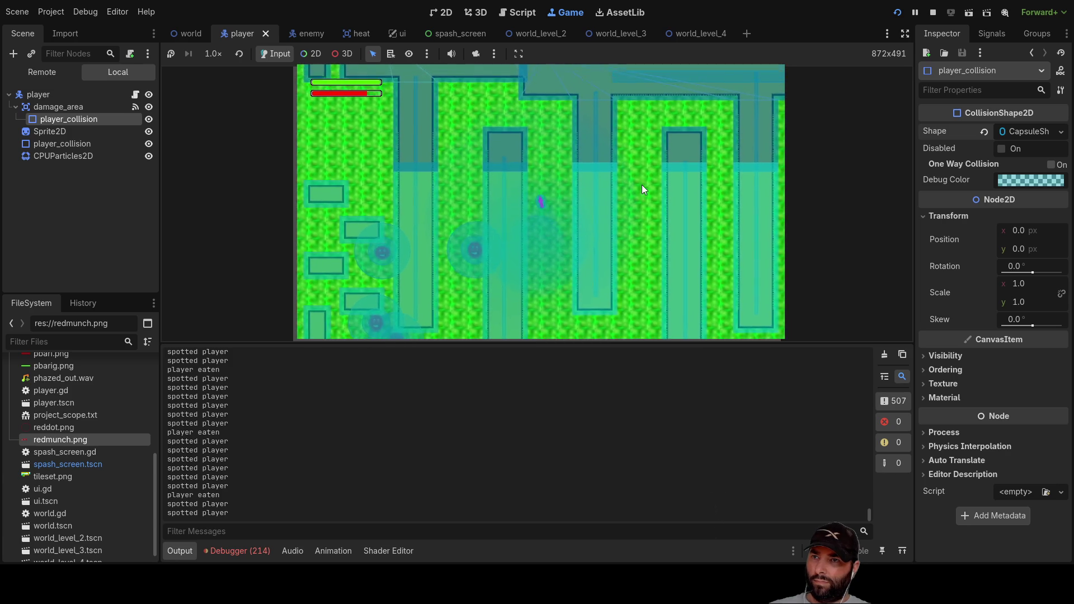
key(Right)
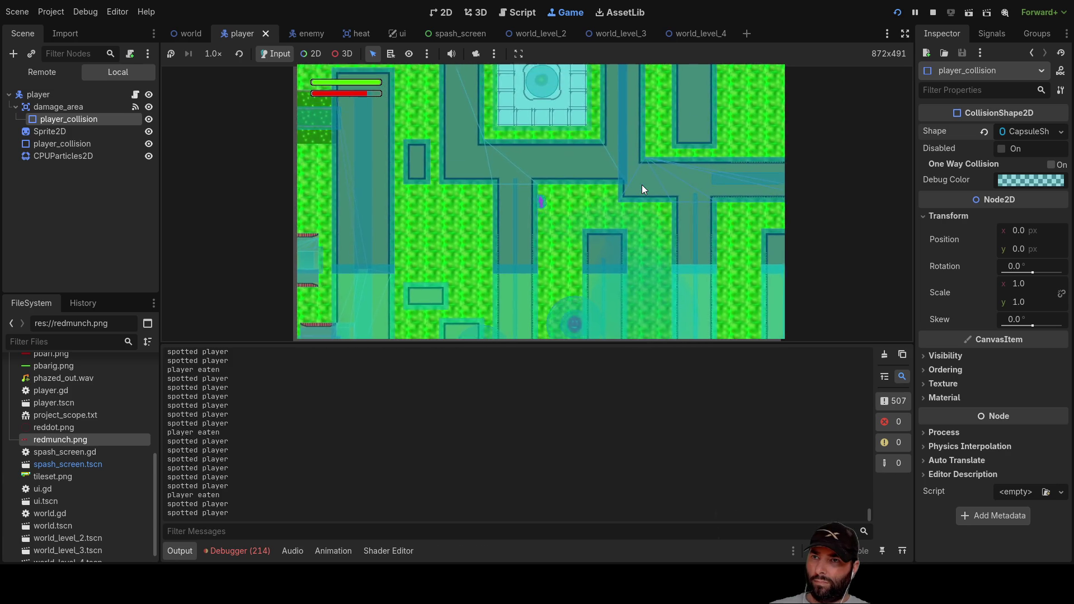
key(Down)
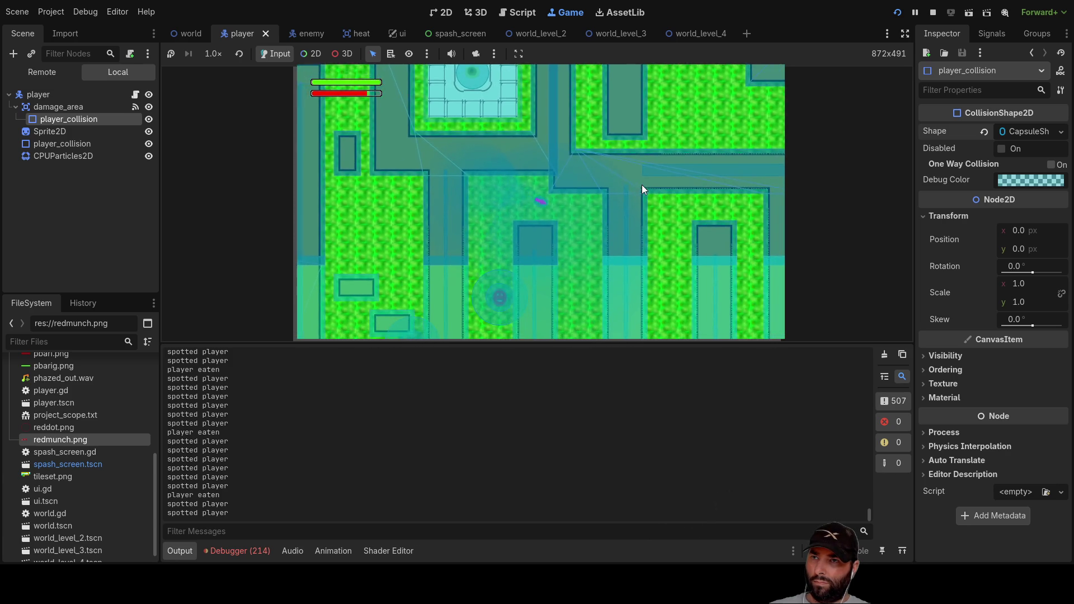
key(Down)
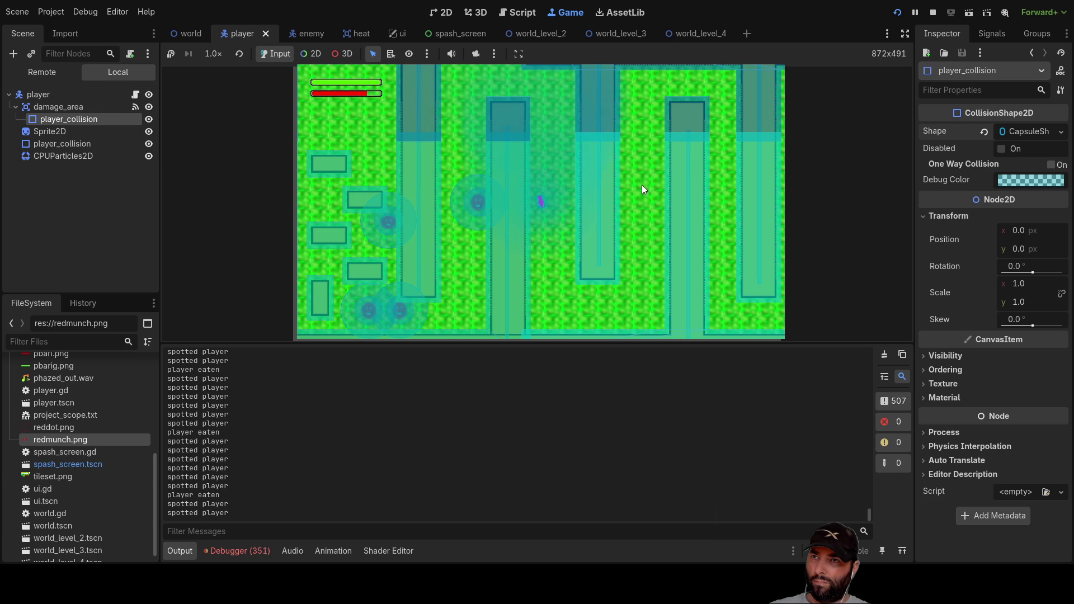
key(Up)
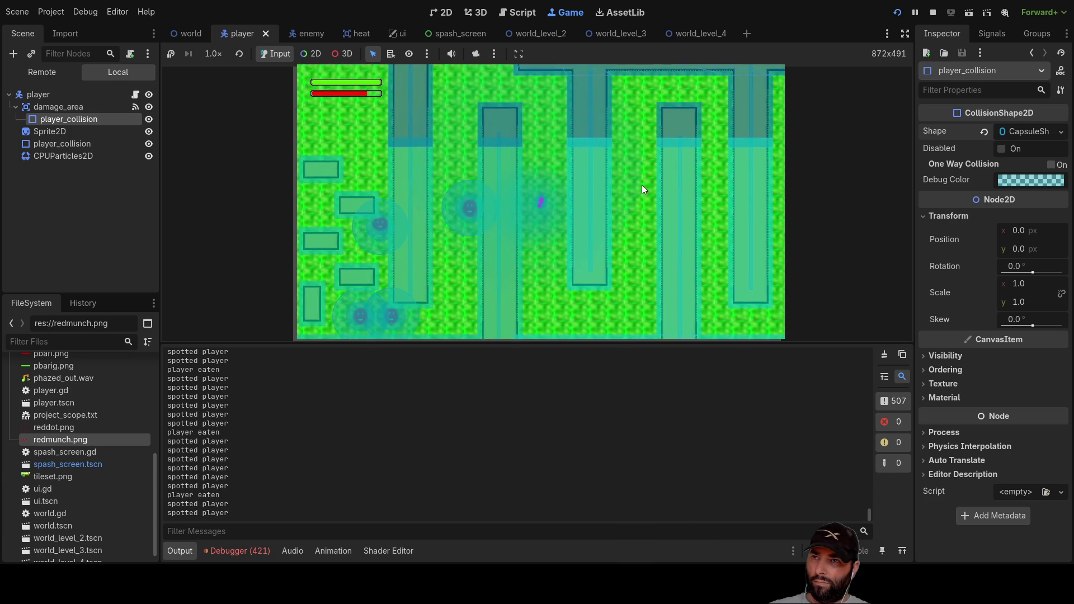
key(Left)
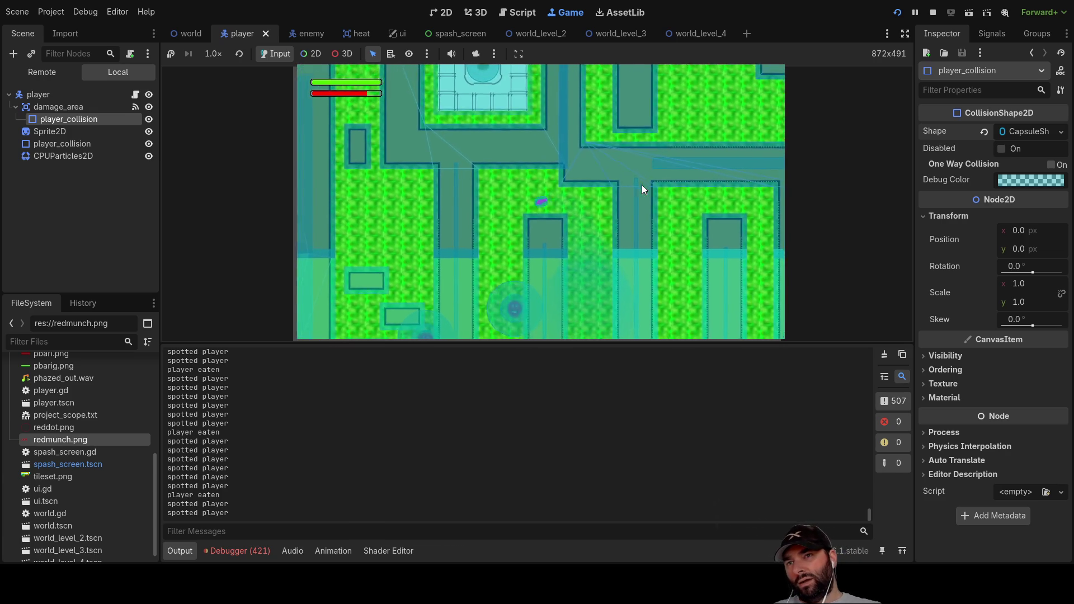
key(Down)
key(Down)
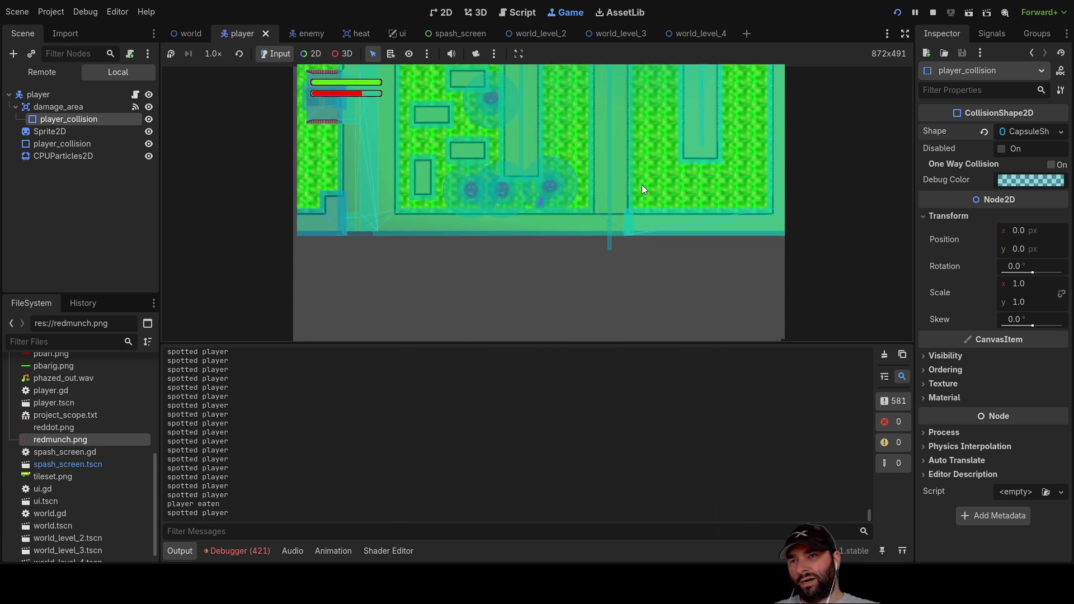
key(Right)
key(Up)
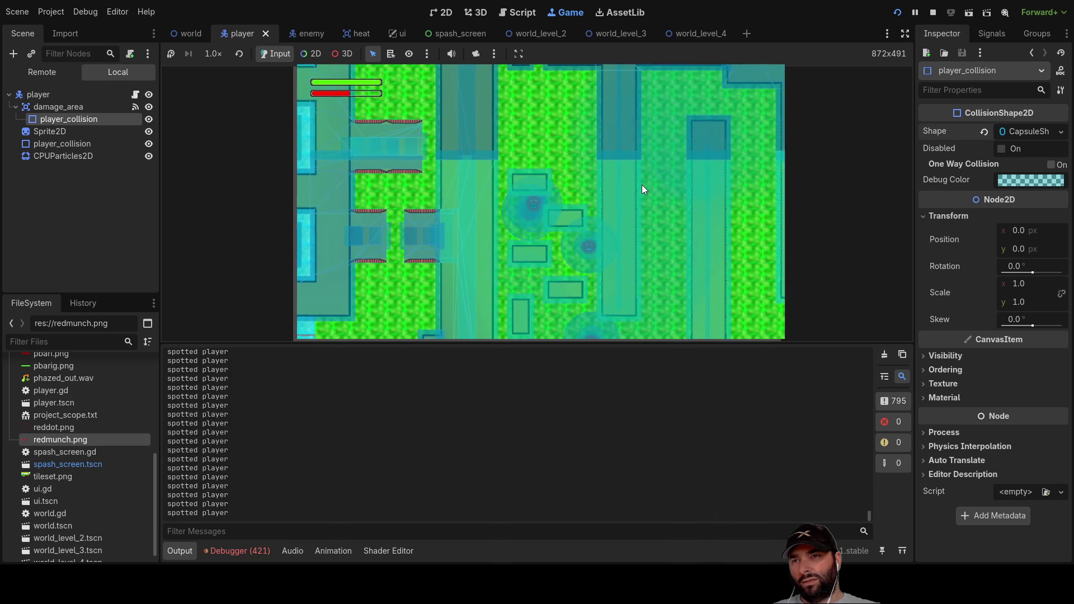
key(Up)
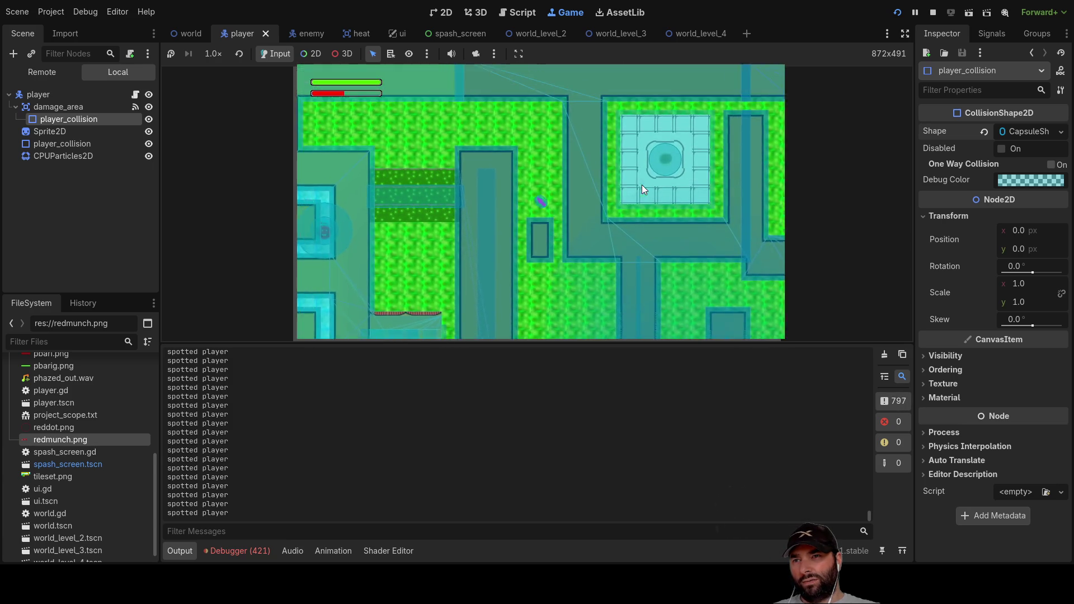
Move the player down and left, then up the corridor into the heal pool
key(Left)
key(Down)
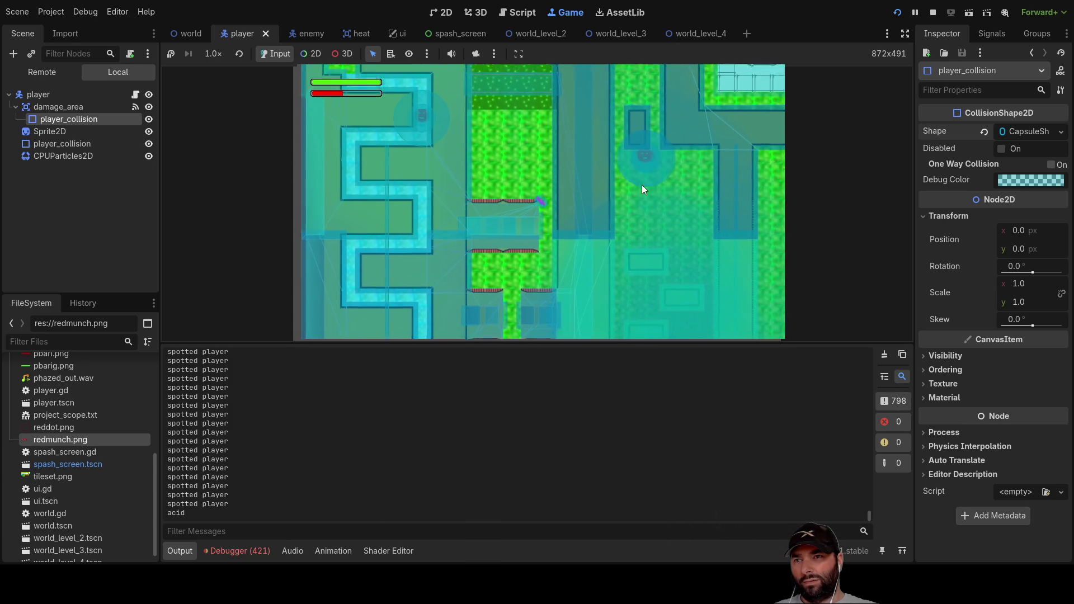
key(Down)
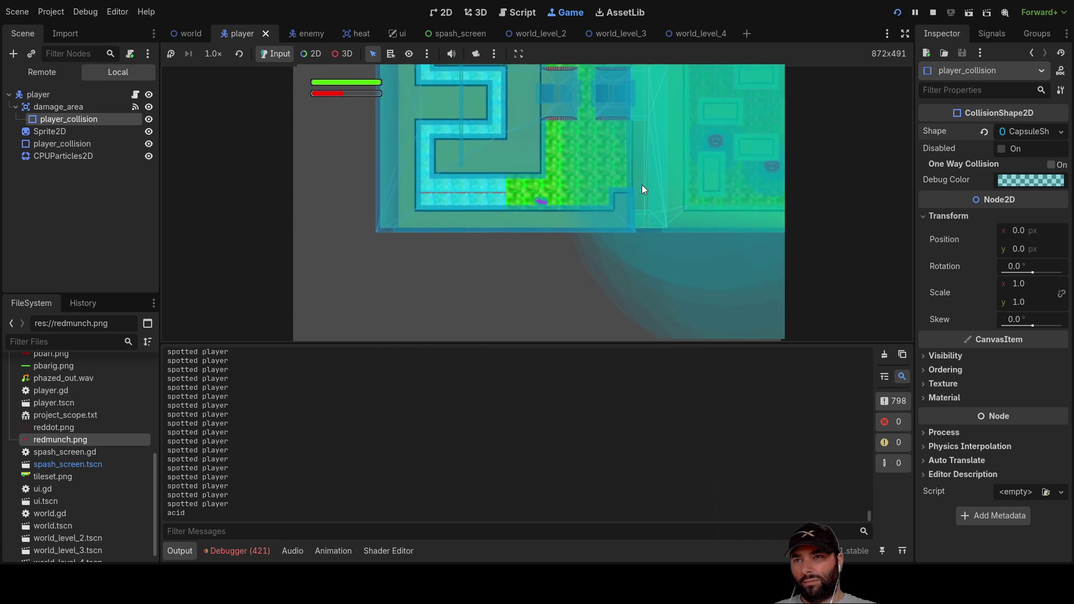
key(Left)
key(Left)
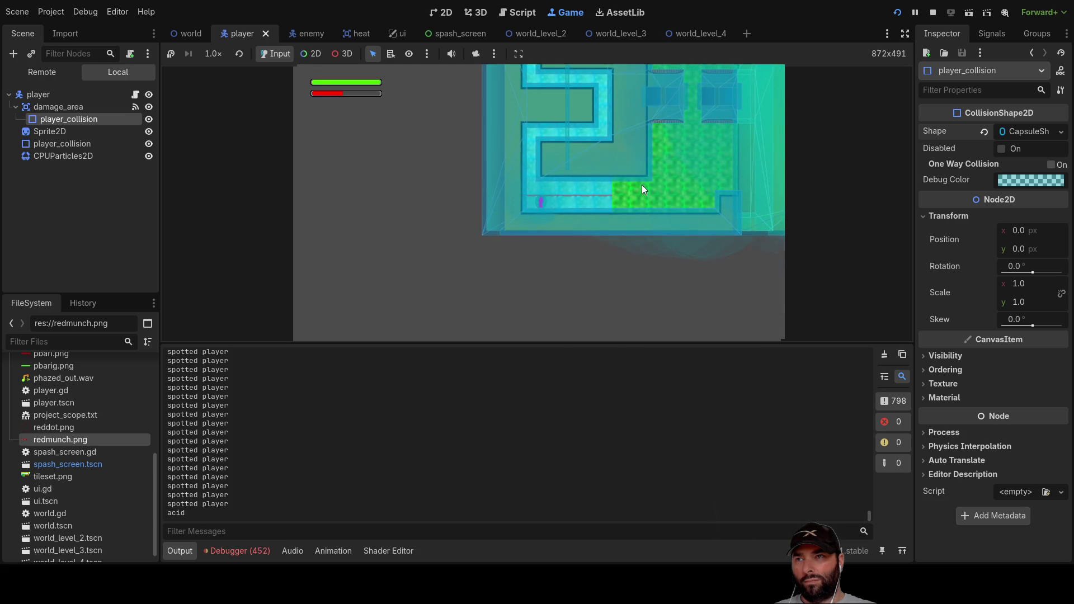
key(Up)
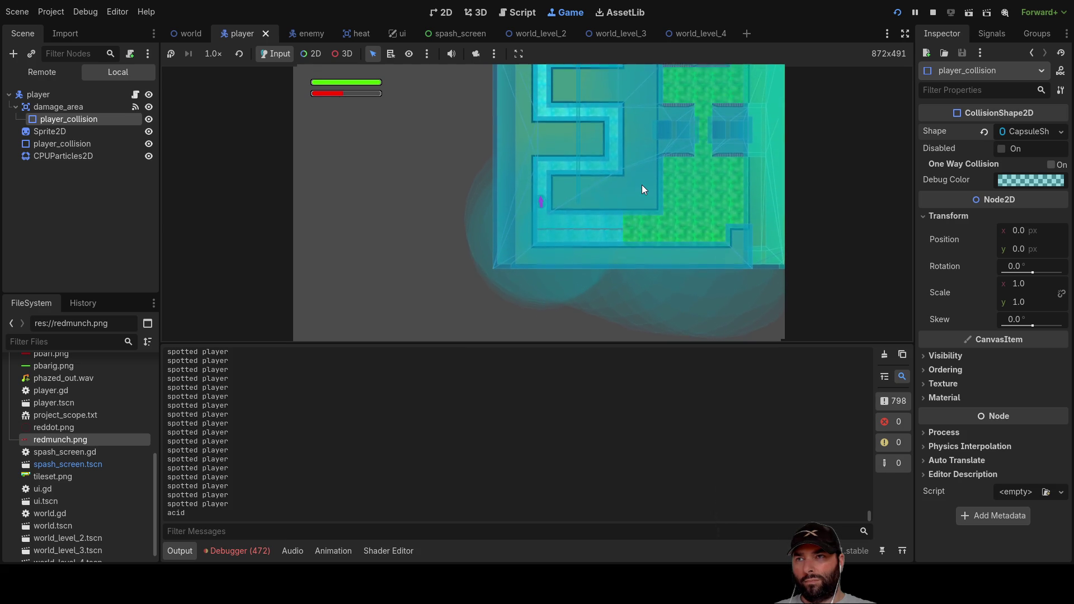
key(Right)
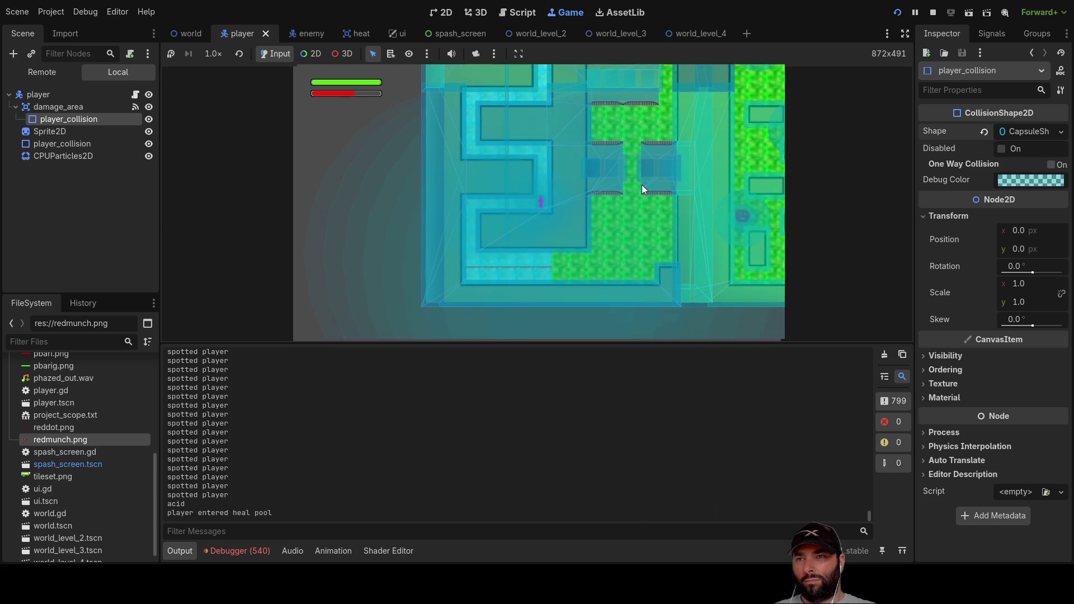
Wander the player around the heal pool area, then stop the running game with F8
key(Up)
key(Up)
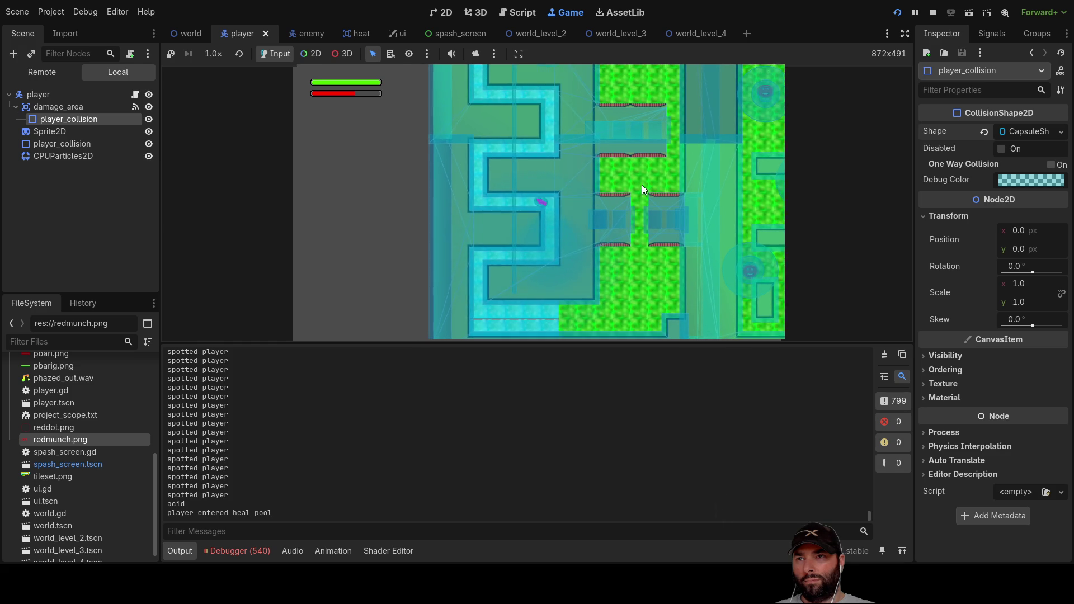
key(Left)
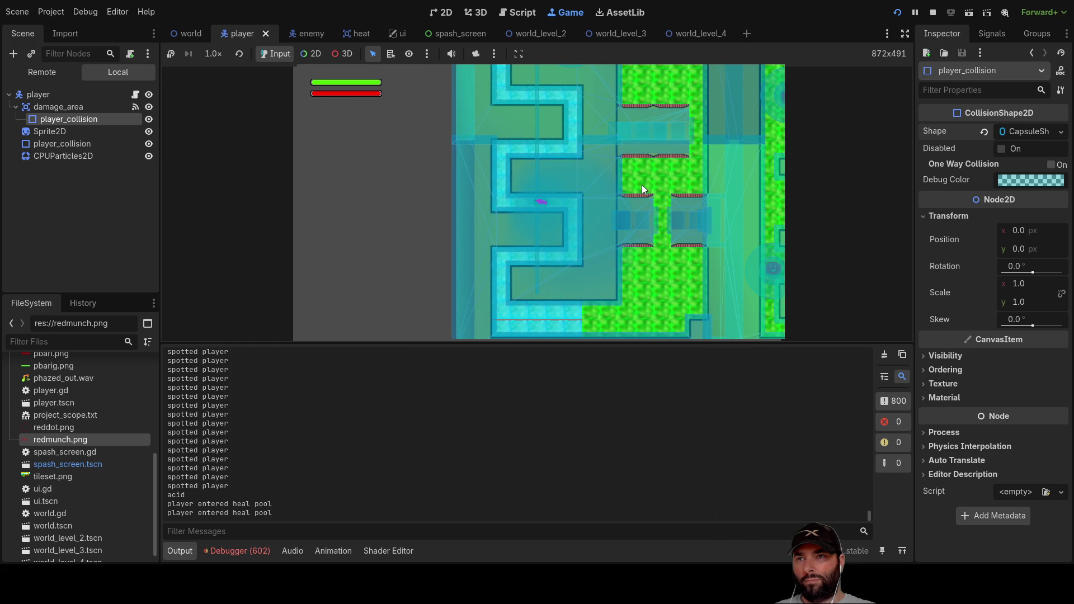
key(Right)
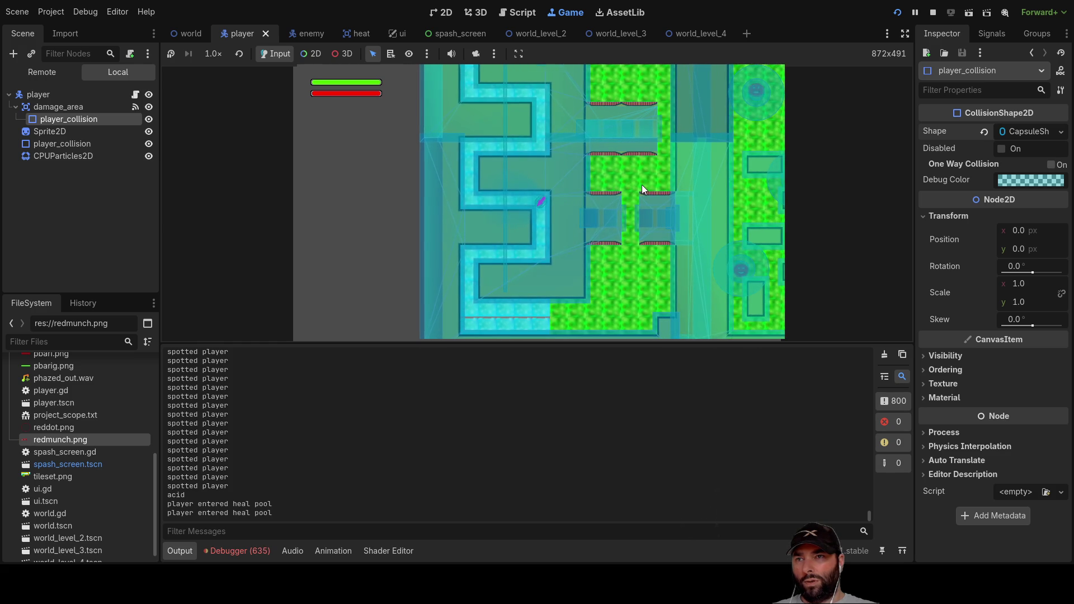
key(Down)
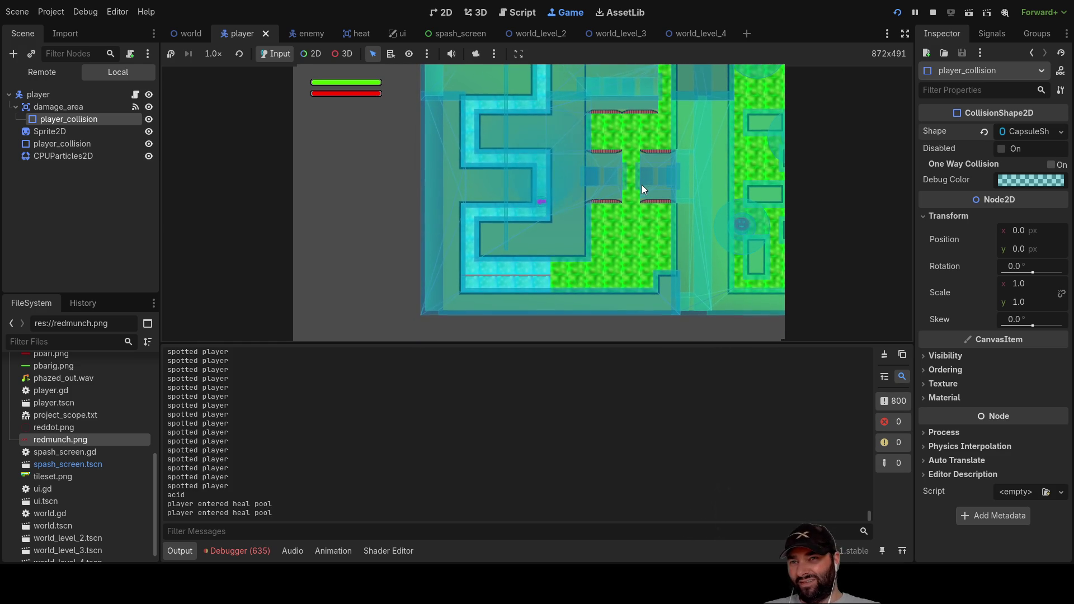
key(Left)
key(Down)
key(Right)
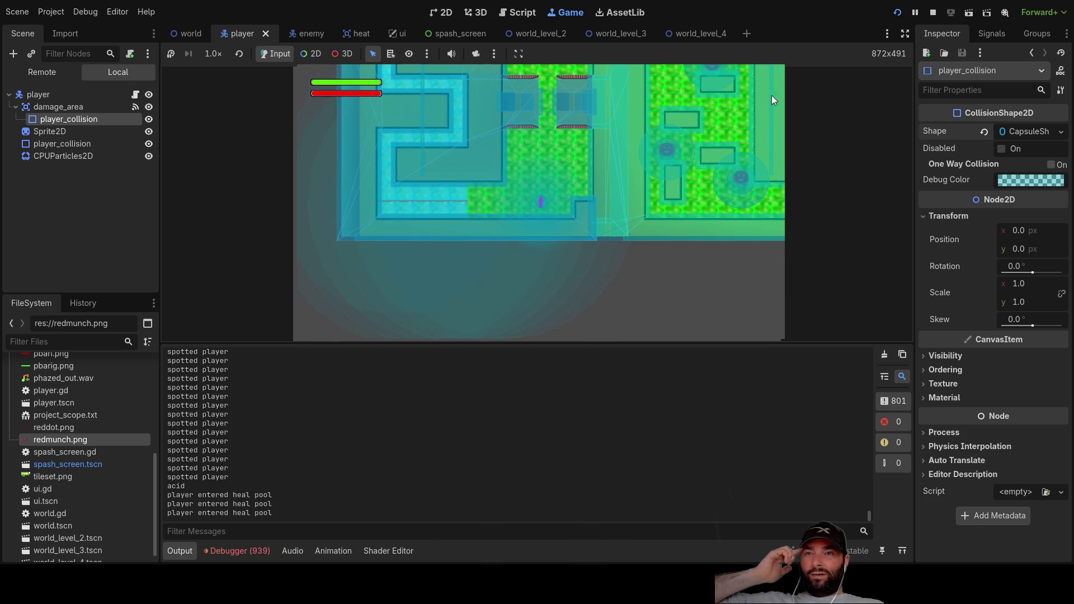
key(F8)
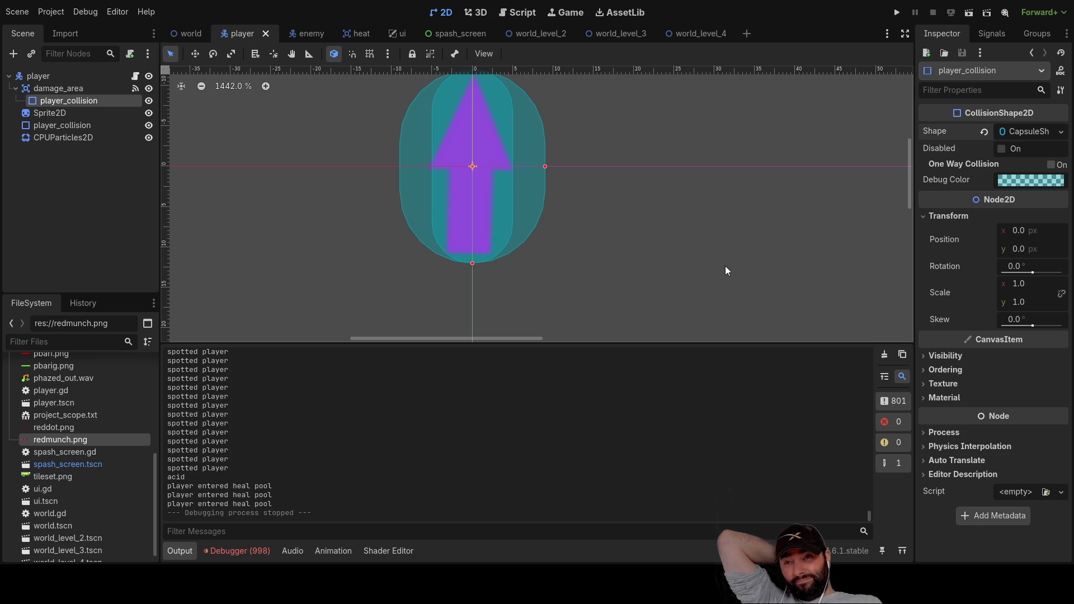
Add an AnimatedSprite2D child to the player root and move it just below Sprite2D
scroll(593, 146, left, 3)
scroll(593, 146, up, 2)
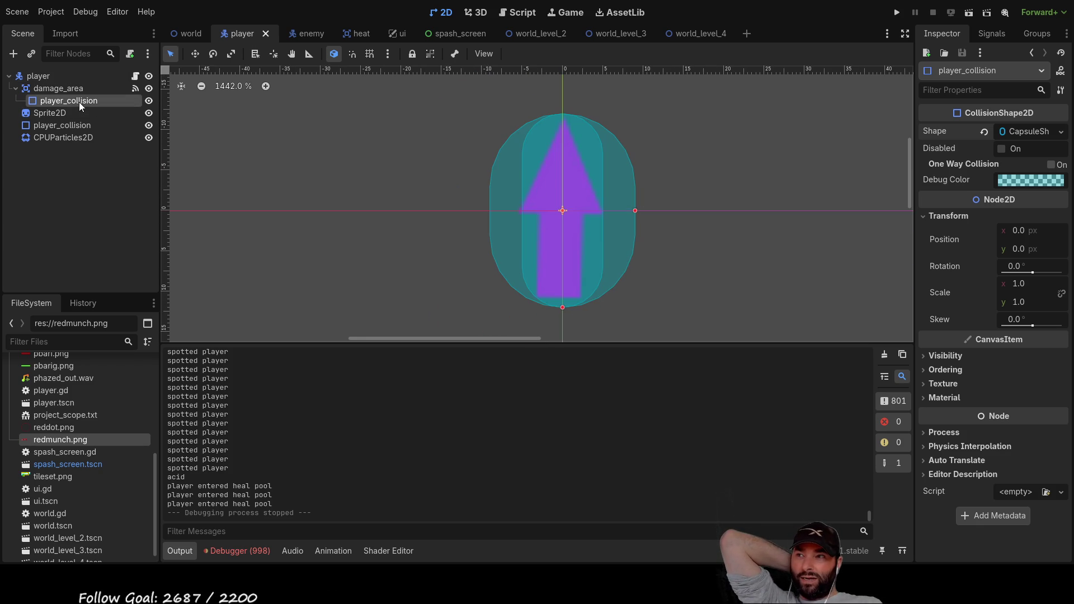
click(49, 79)
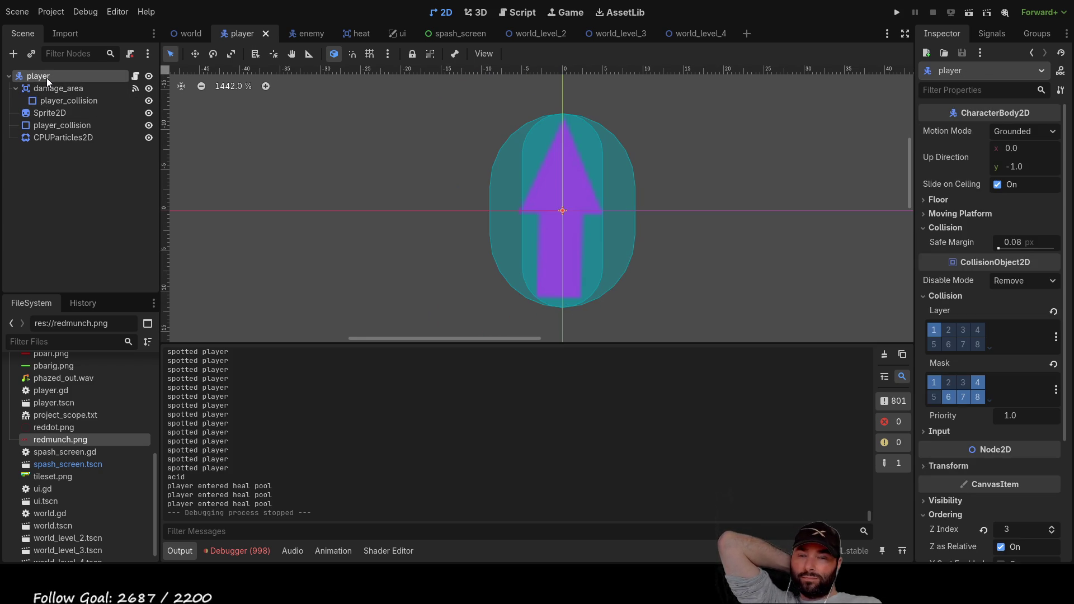
click(54, 114)
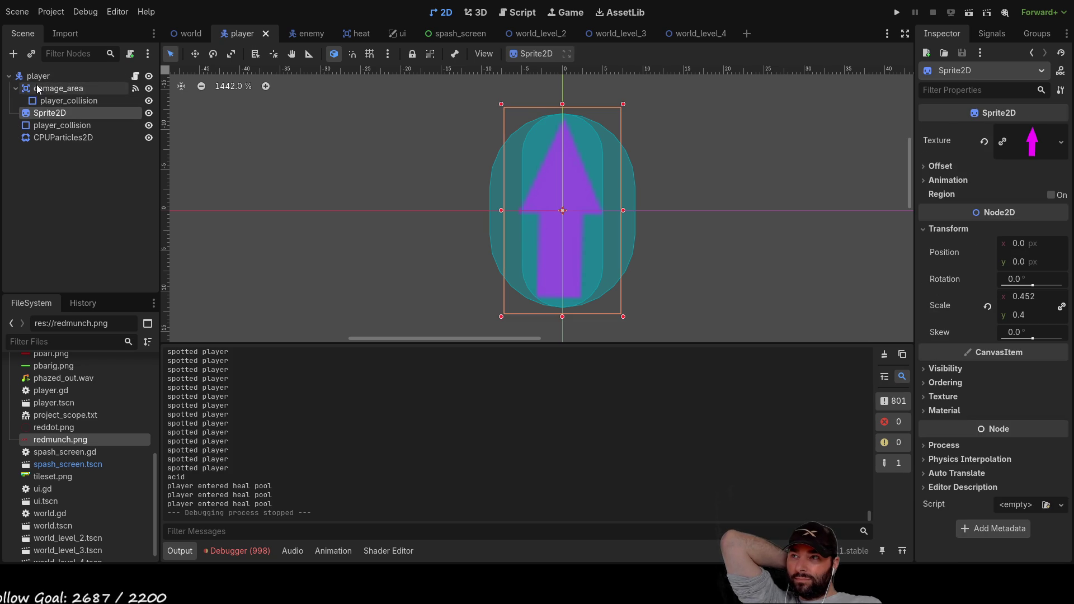
click(37, 77)
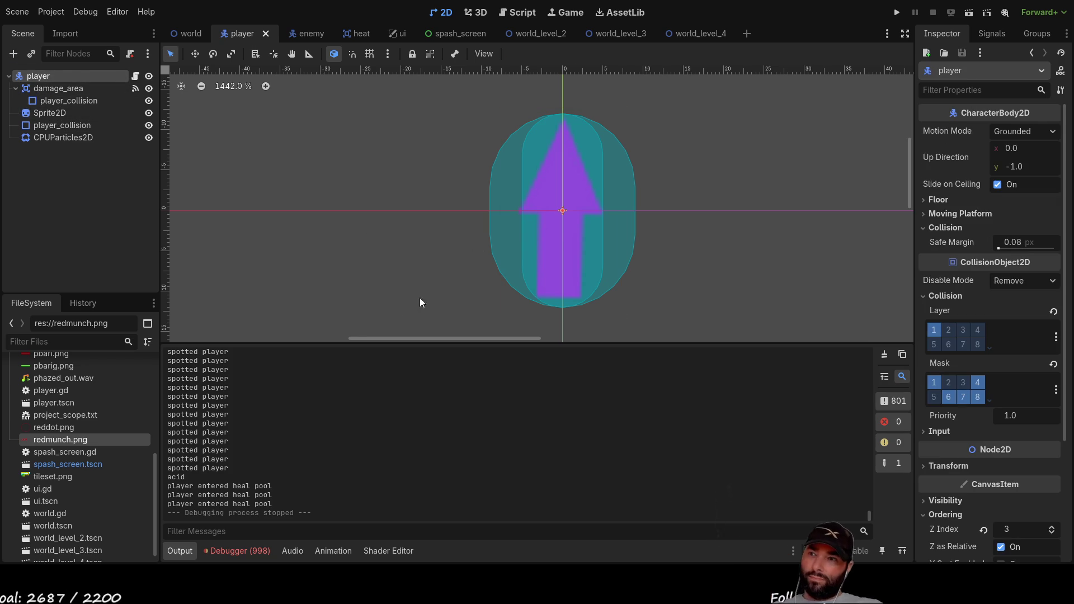
click(406, 456)
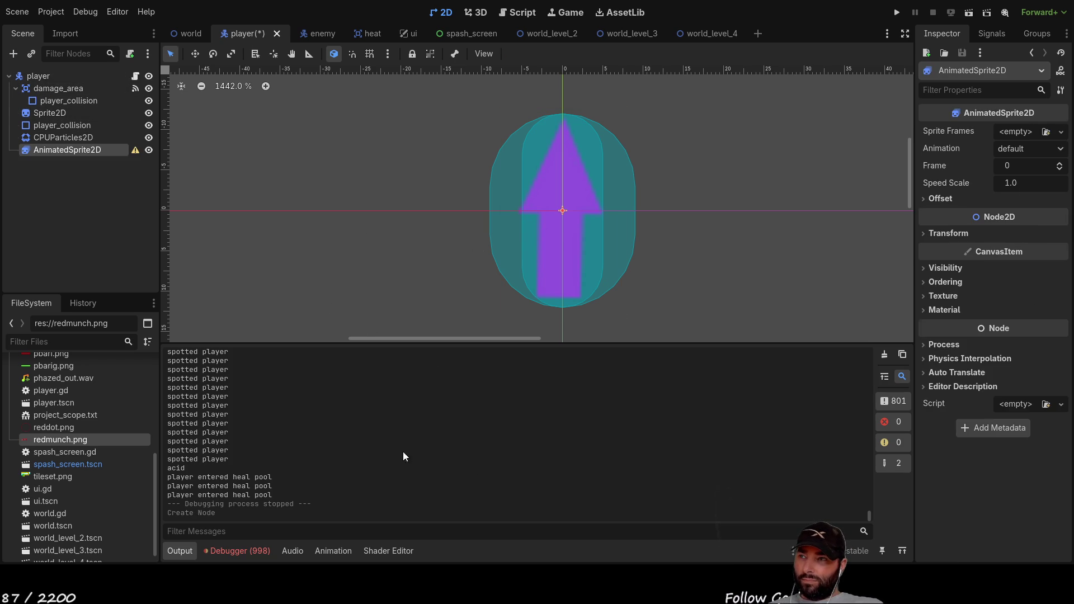
mouse_move(48, 149)
mouse_down()
mouse_move(49, 96)
mouse_move(47, 118)
mouse_up()
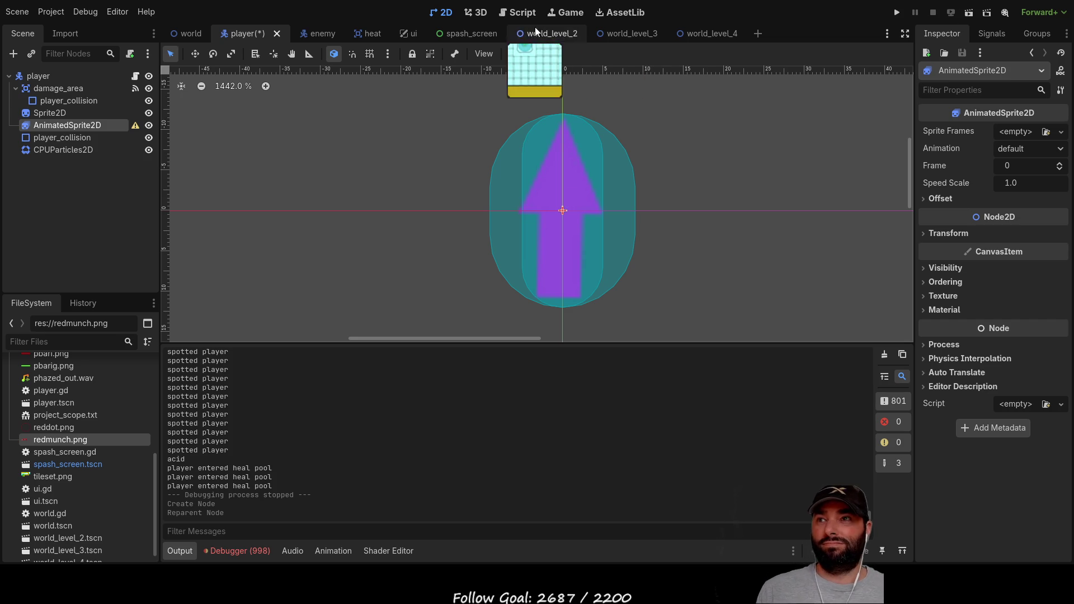
Switch to the world_level_1 scene tab
click(480, 12)
click(442, 12)
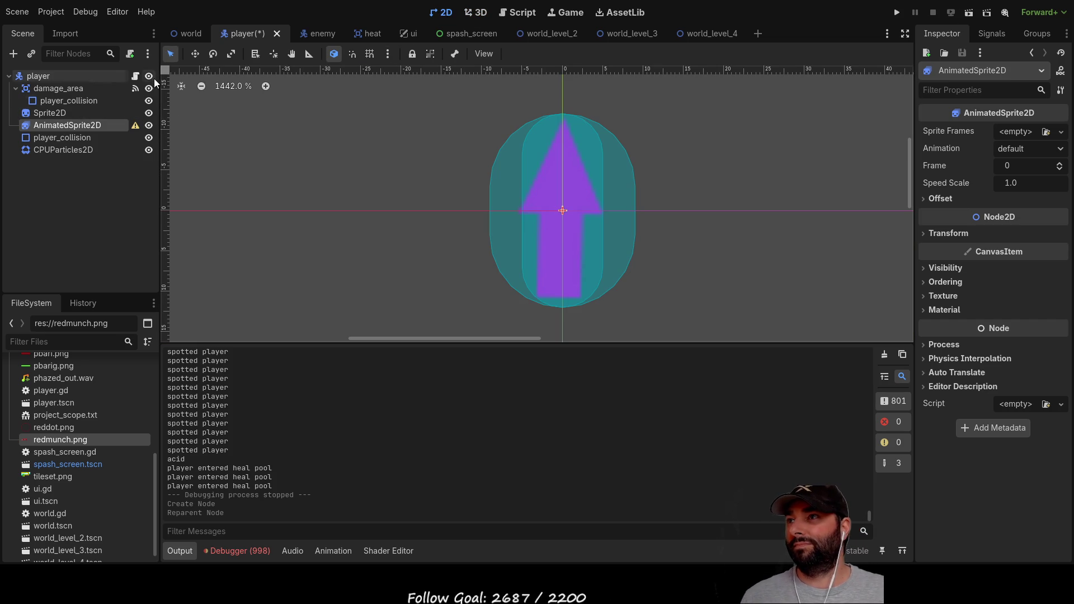
click(192, 26)
scroll(548, 223, up, 8)
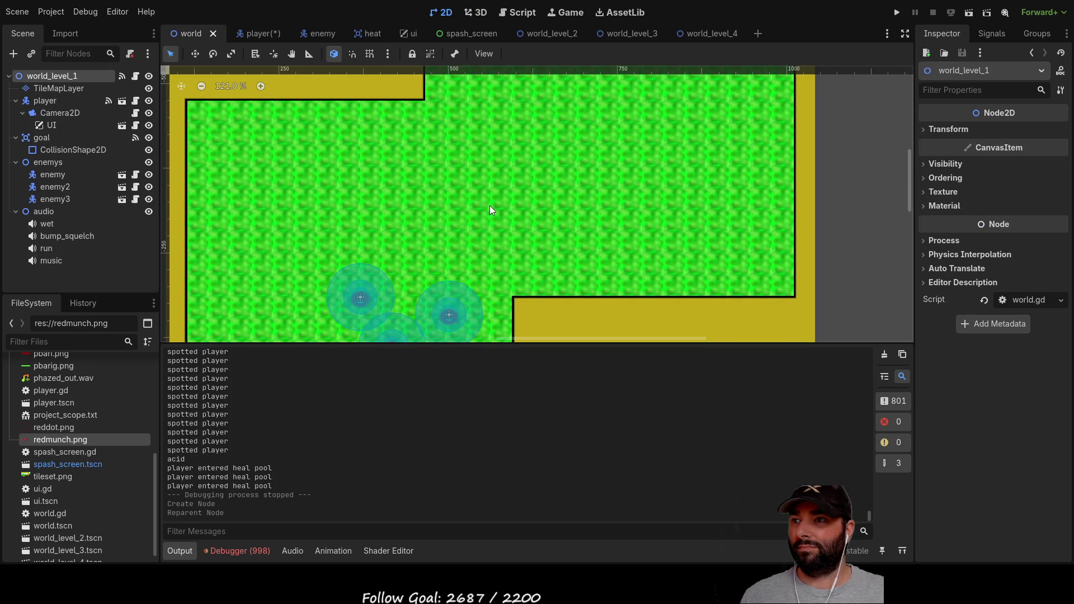
In the enemy scene, hide heat_detection, CollisionShape2D and weapons_range so only the red enemy shows
scroll(524, 206, up, 5)
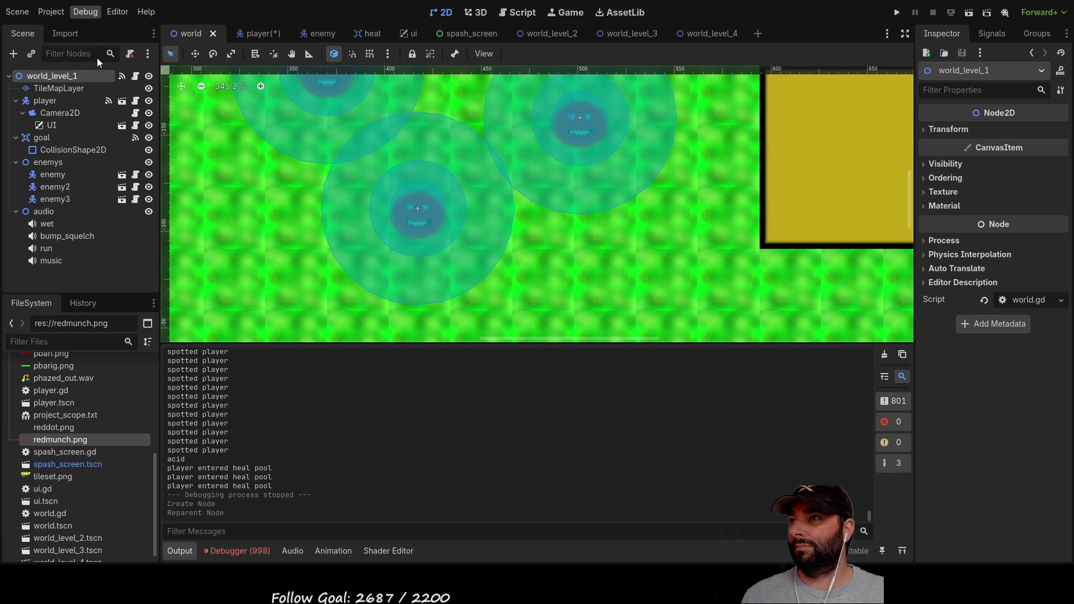
scroll(508, 220, down, 4)
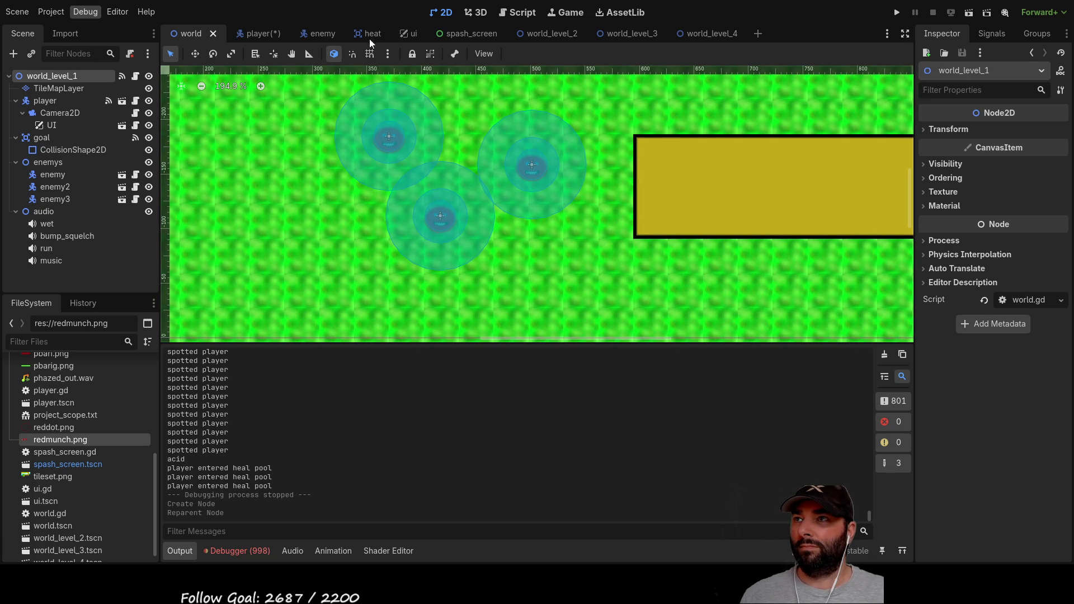
click(326, 27)
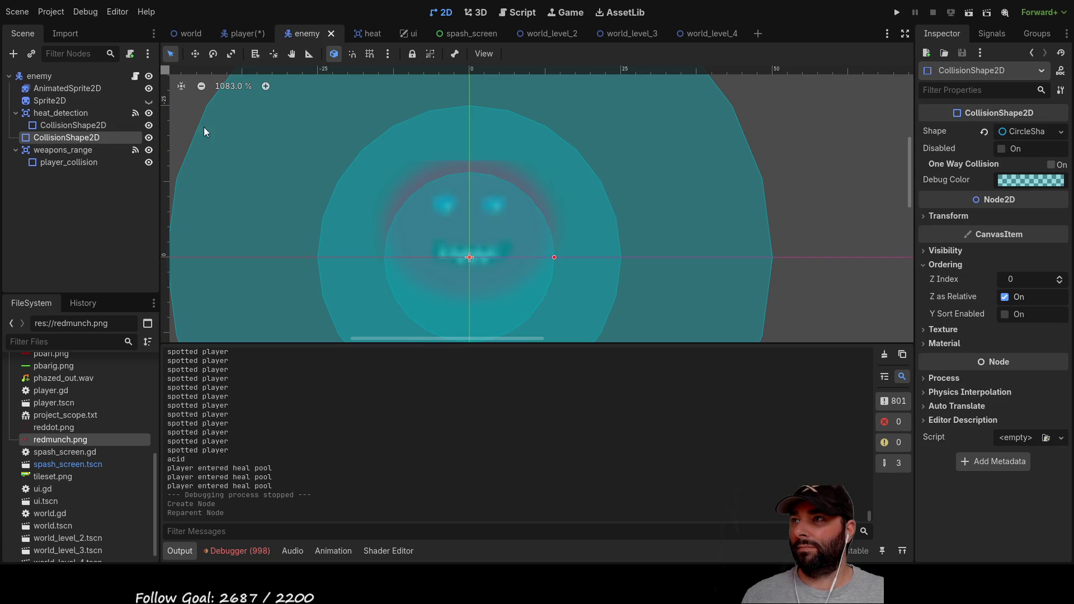
click(149, 113)
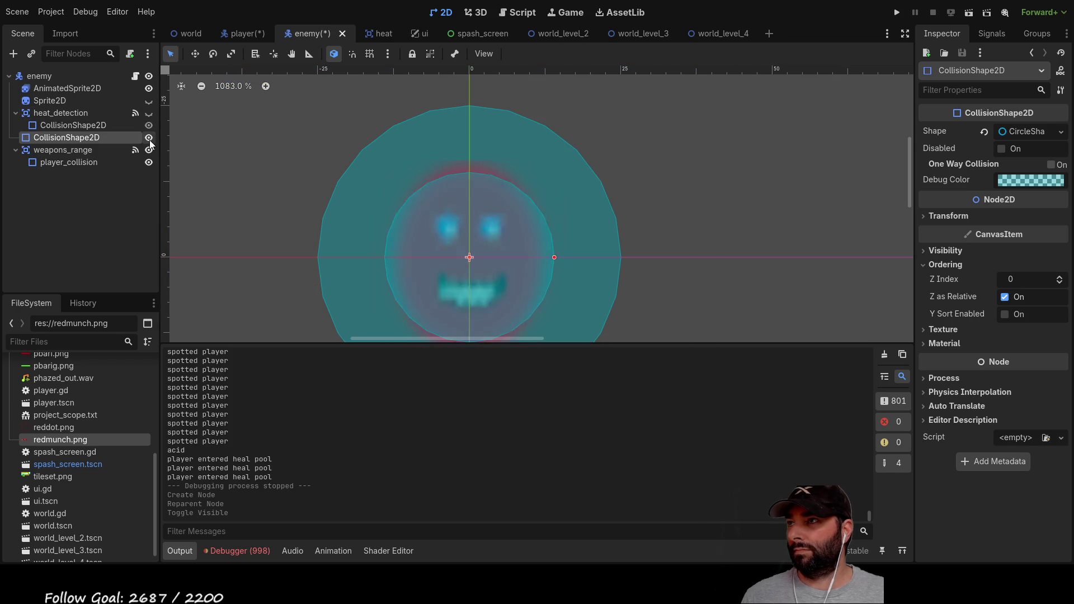
click(149, 138)
click(149, 150)
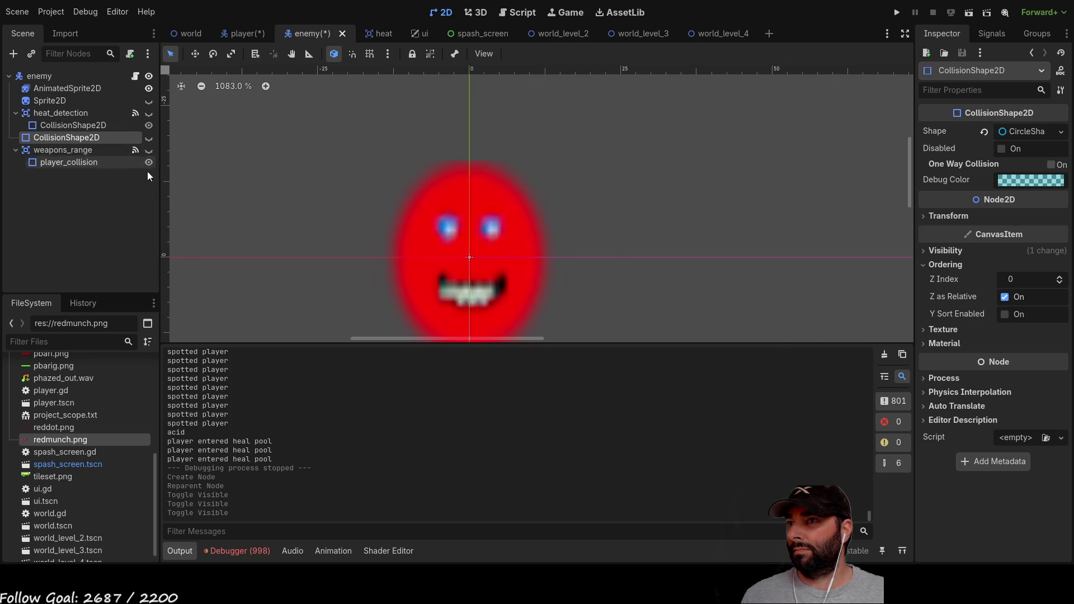
scroll(358, 190, down, 3)
scroll(646, 233, down, 4)
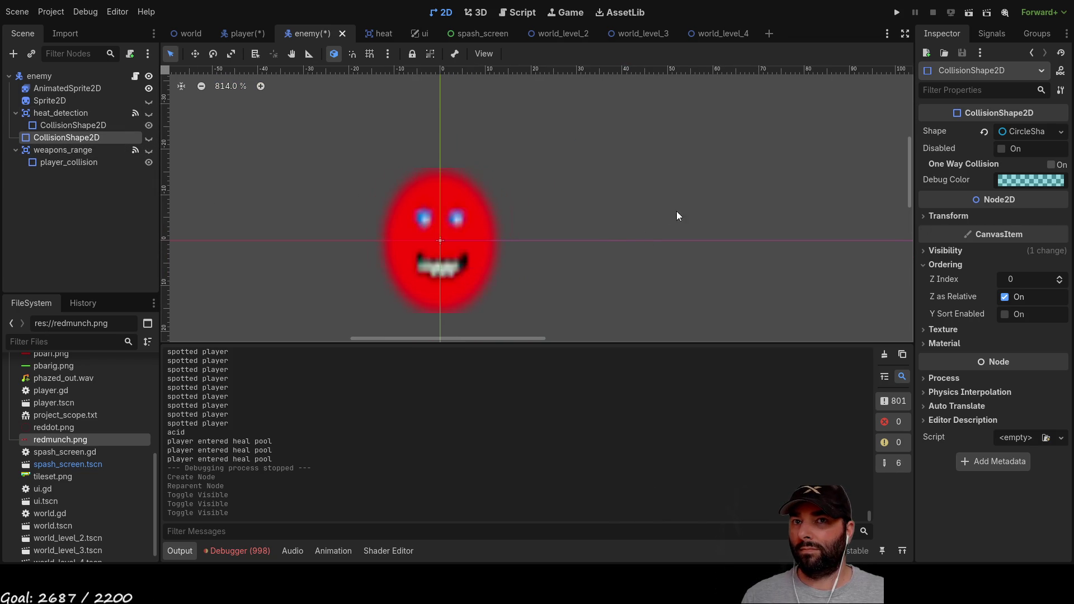
Save the enemy scene with Ctrl+S, then return to the player scene and run the game with F5
drag(679, 216, 655, 186)
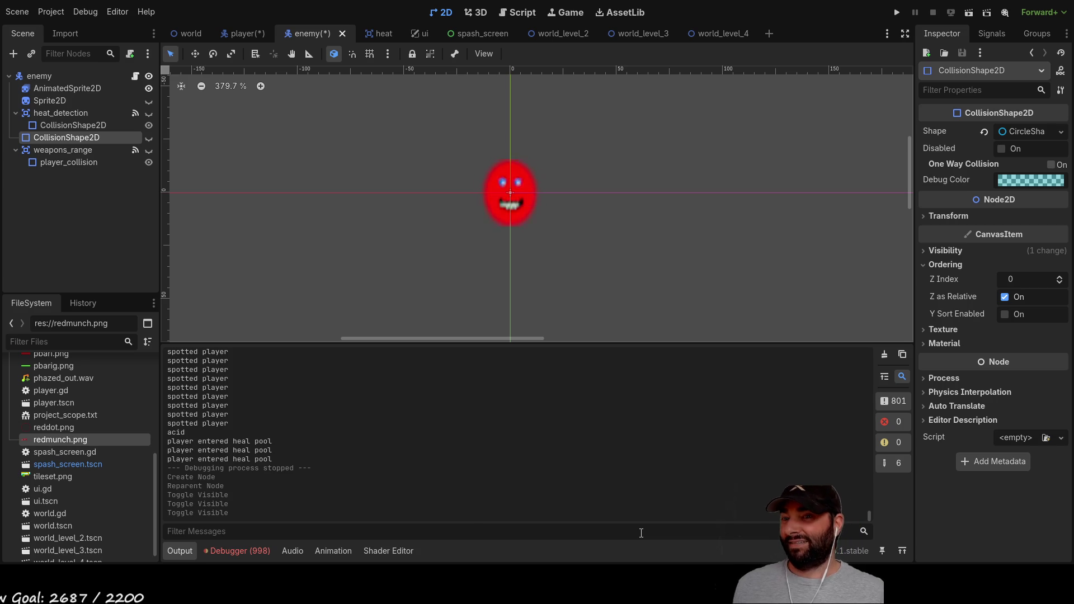
key(ctrl+s)
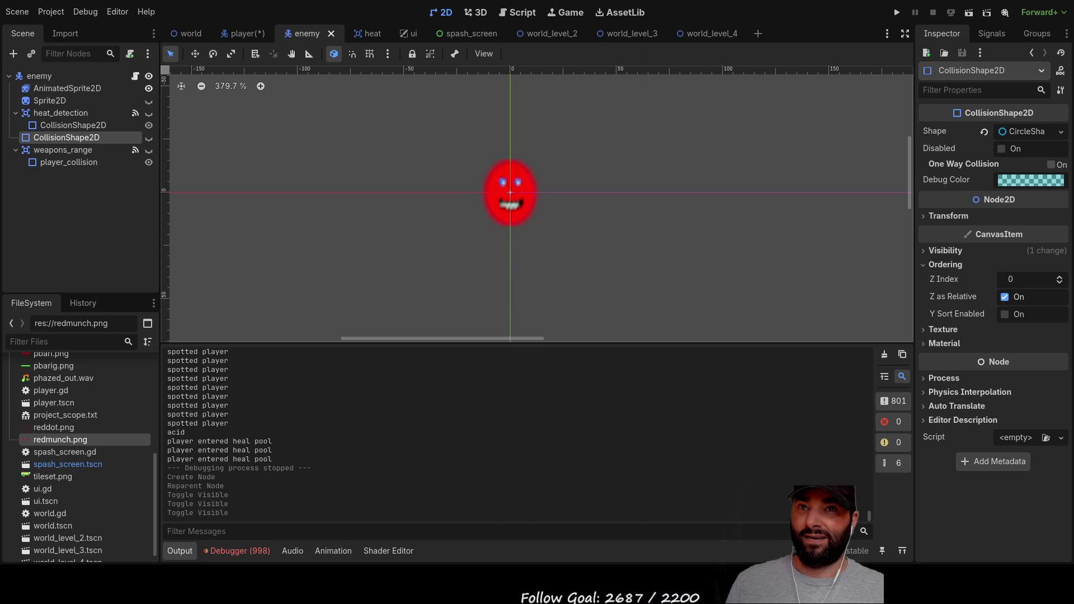
key(ctrl+shift+Tab)
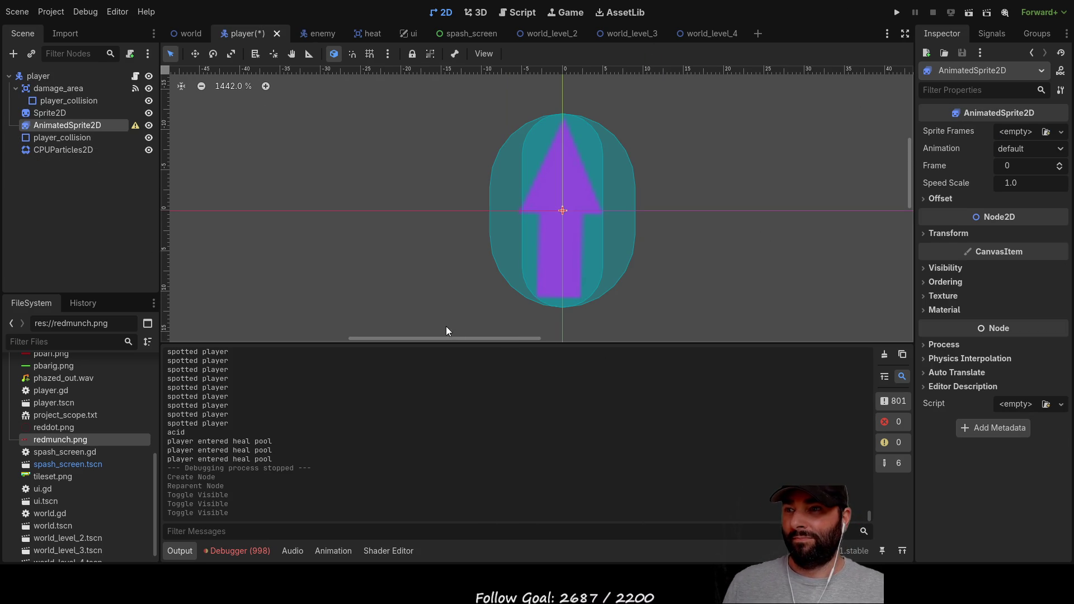
key(F5)
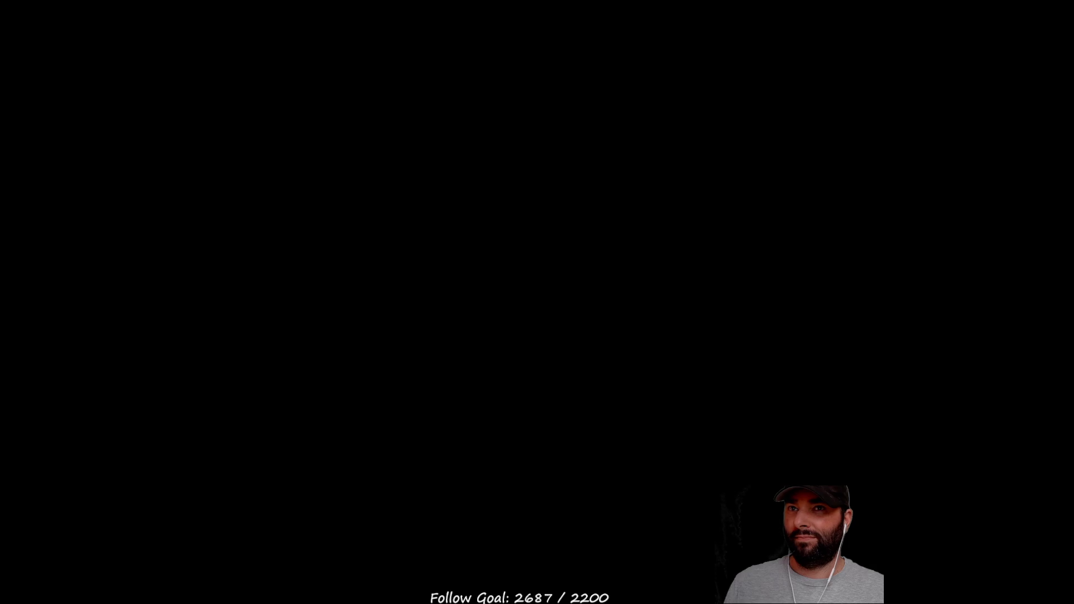